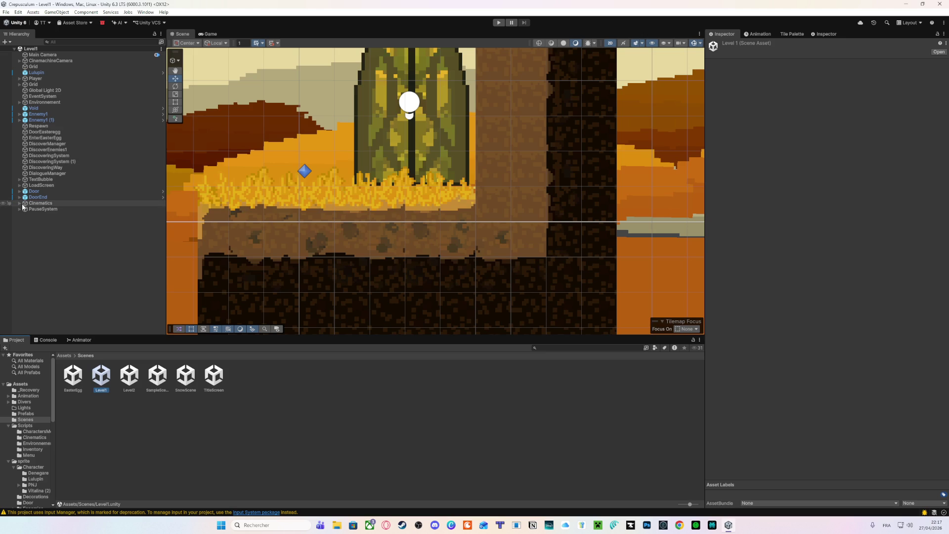
# Step: Expand Level1's CinematicEndLevel and review Steps (17), (16), (15) and (13), including CE_Trigger fields
pyautogui.click(19, 203)
pyautogui.click(59, 221)
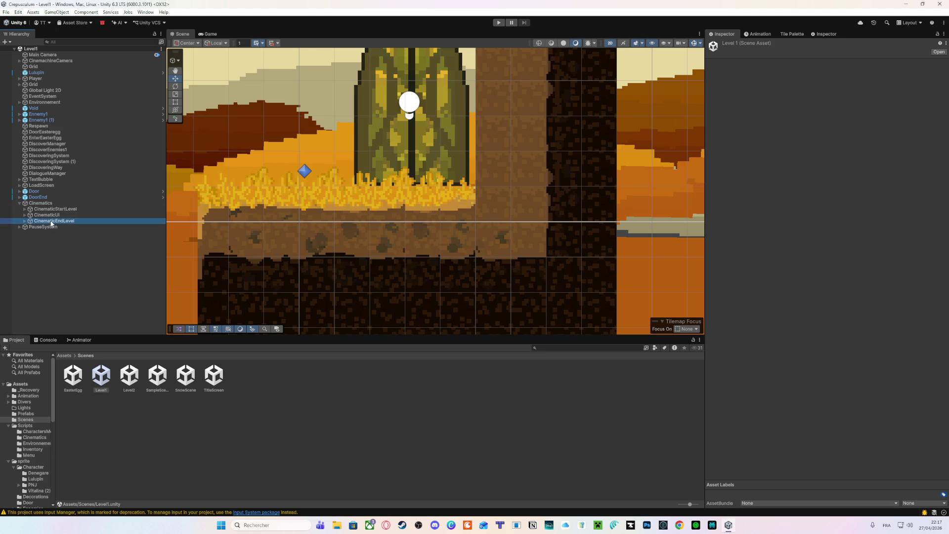
pyautogui.click(24, 221)
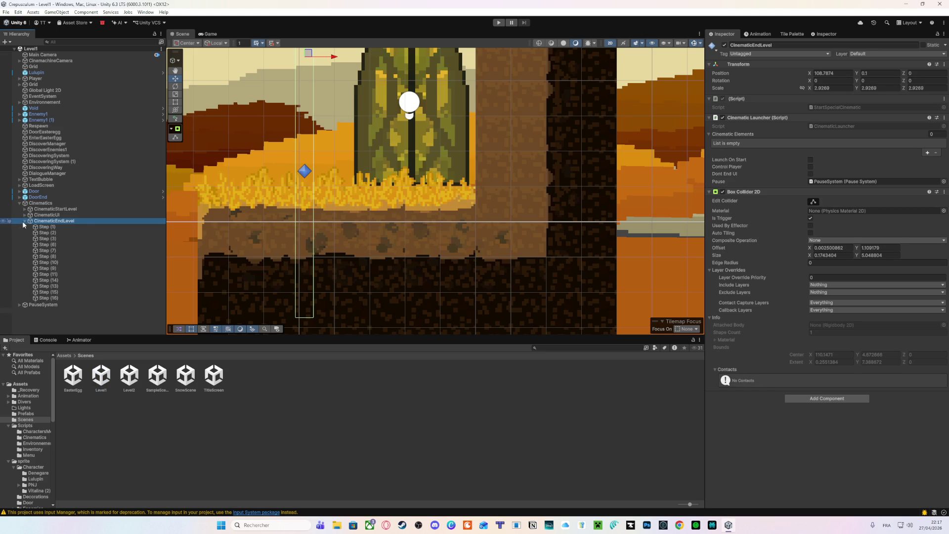
pyautogui.click(69, 304)
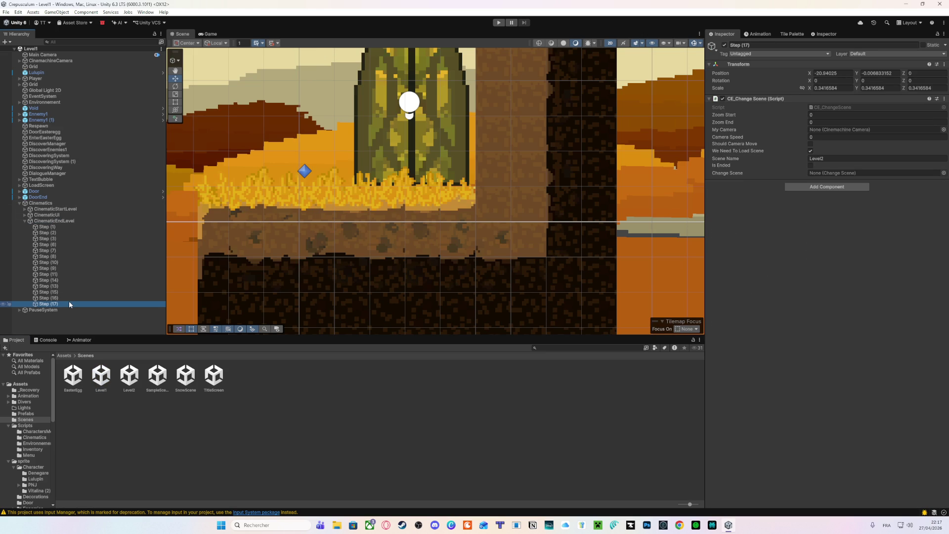
pyautogui.click(62, 299)
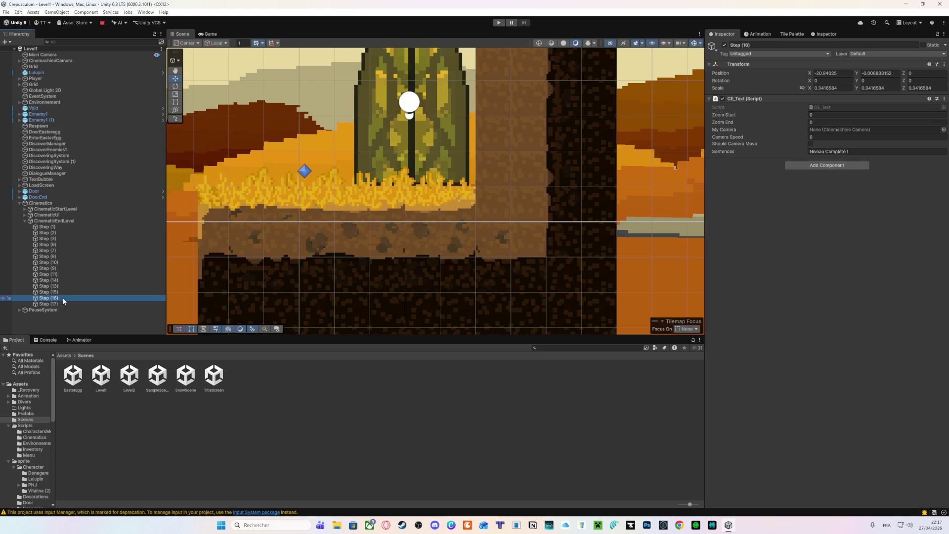
pyautogui.click(62, 292)
pyautogui.click(61, 287)
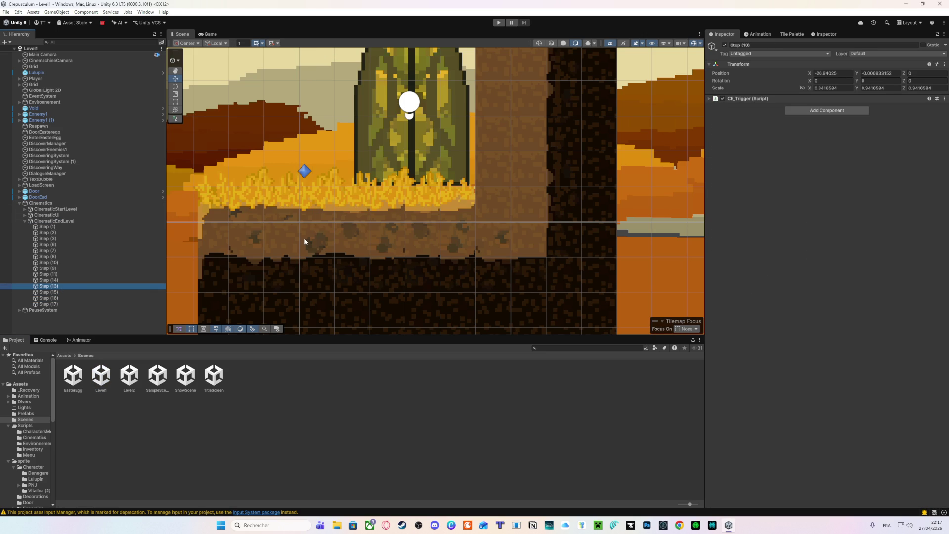
pyautogui.click(710, 99)
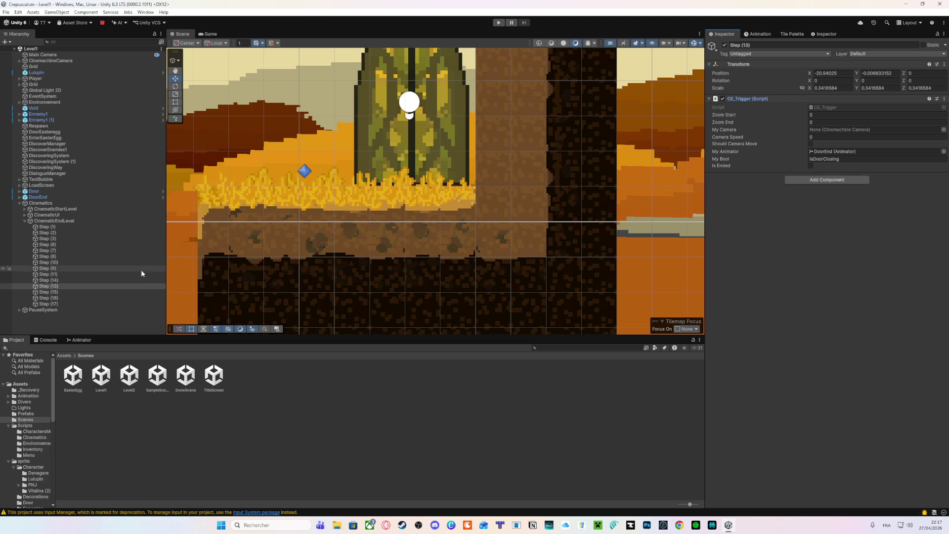
# Step: Review the wait, trigger and movement settings of Steps (14), (11), (9), (10) and (8)
pyautogui.click(112, 279)
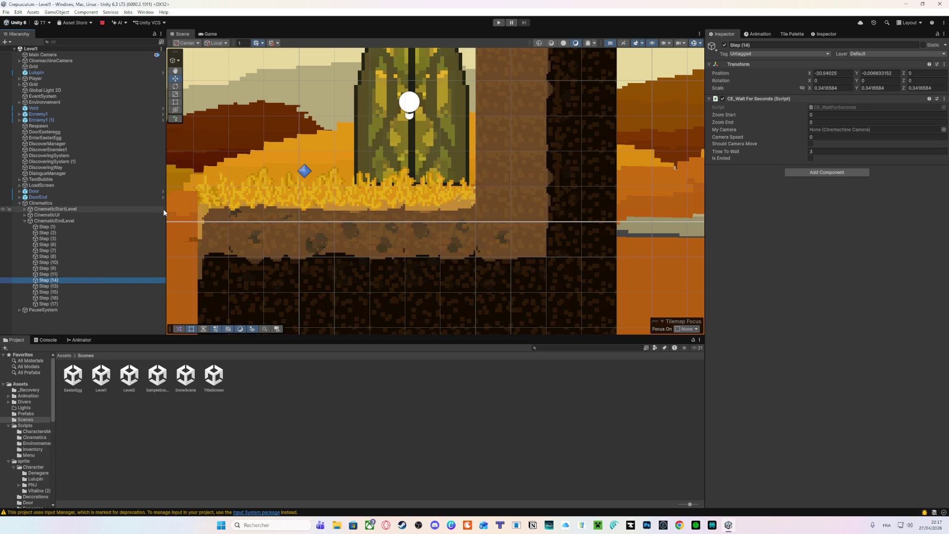
pyautogui.click(67, 276)
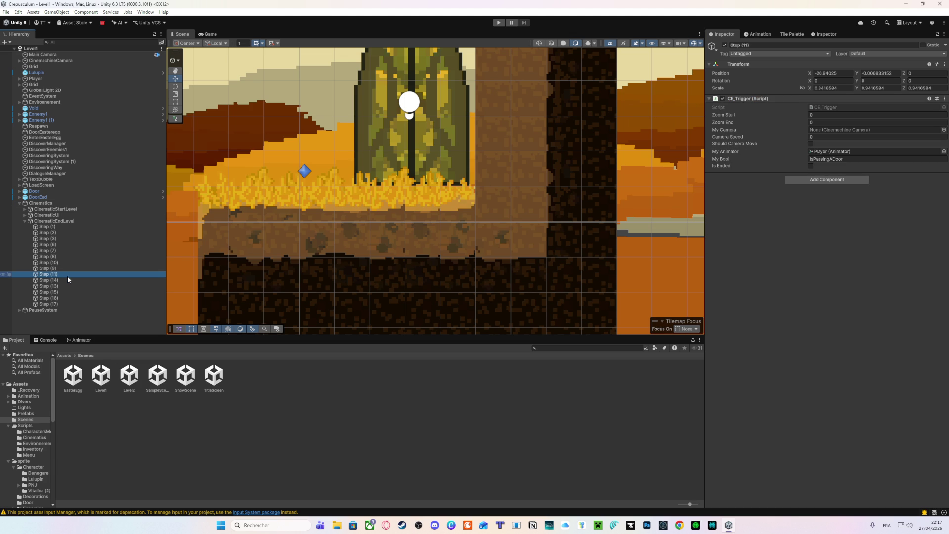
pyautogui.click(65, 270)
pyautogui.click(64, 262)
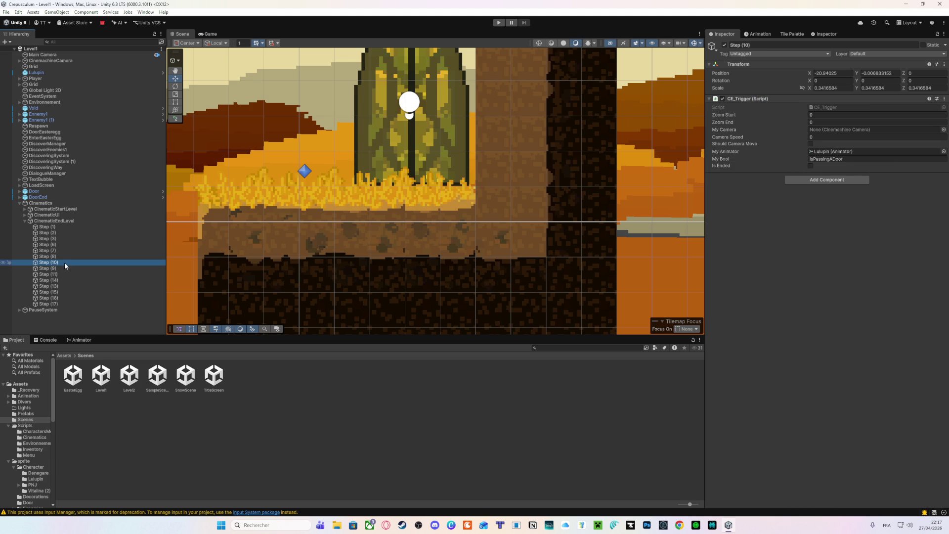
pyautogui.click(65, 257)
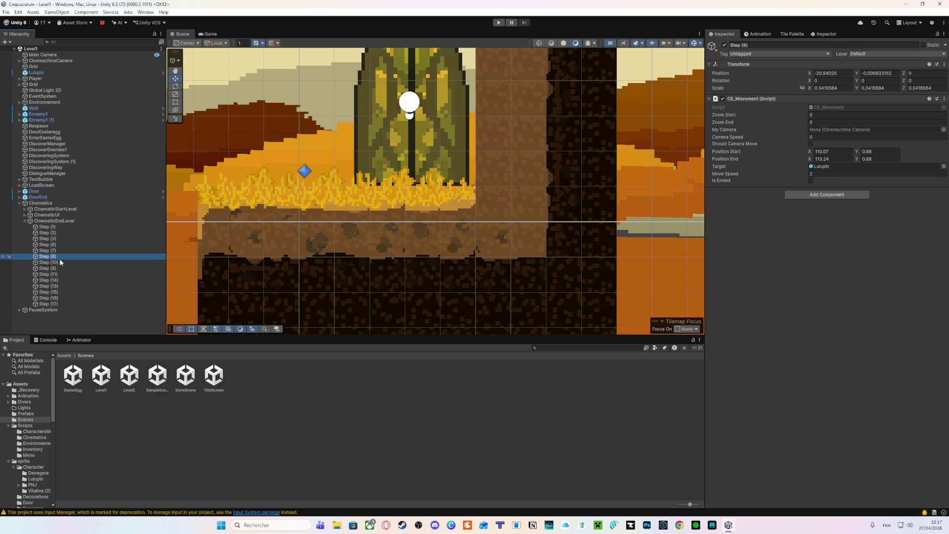
pyautogui.click(64, 267)
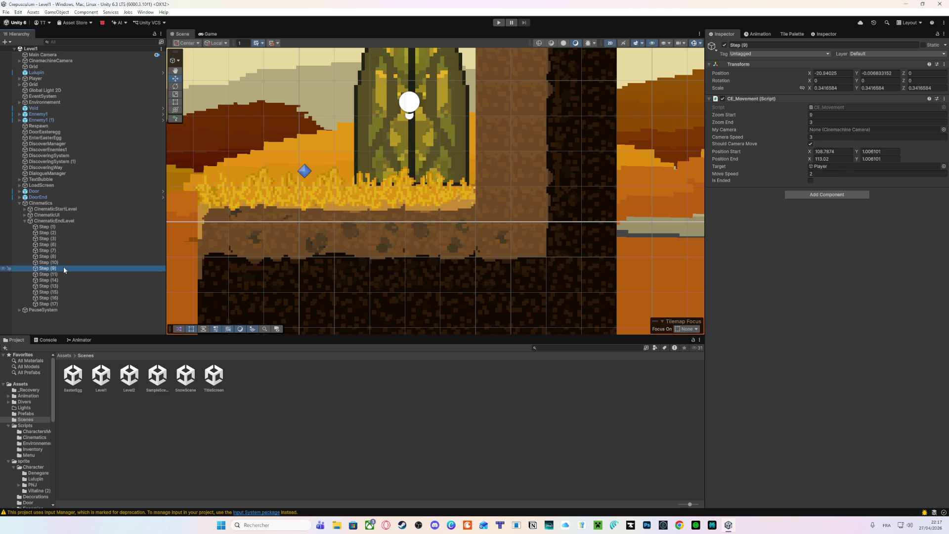
pyautogui.click(62, 256)
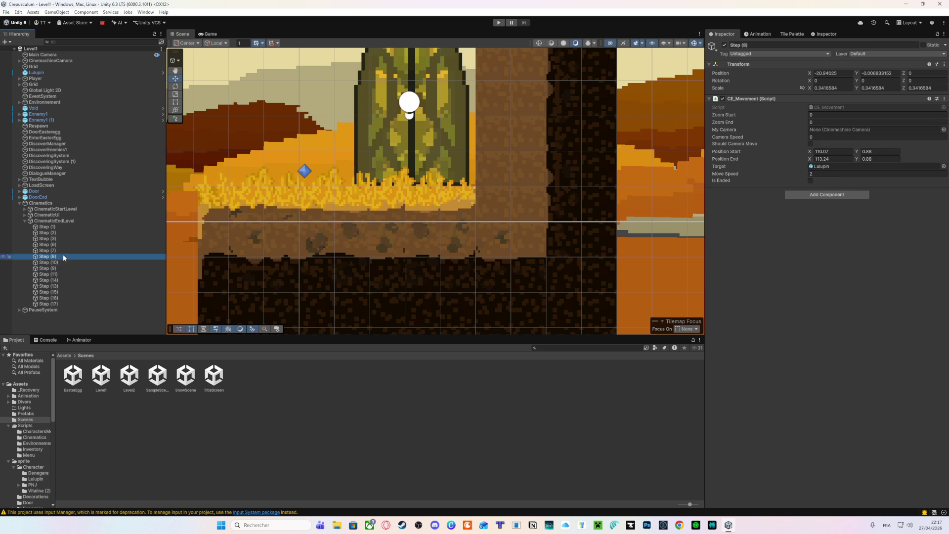
# Step: Select Level1's Step (8) through Step (17), then open Level2 and expand its Cinematics
pyautogui.keyDown('shift'); pyautogui.click(61, 292); pyautogui.keyUp('shift')
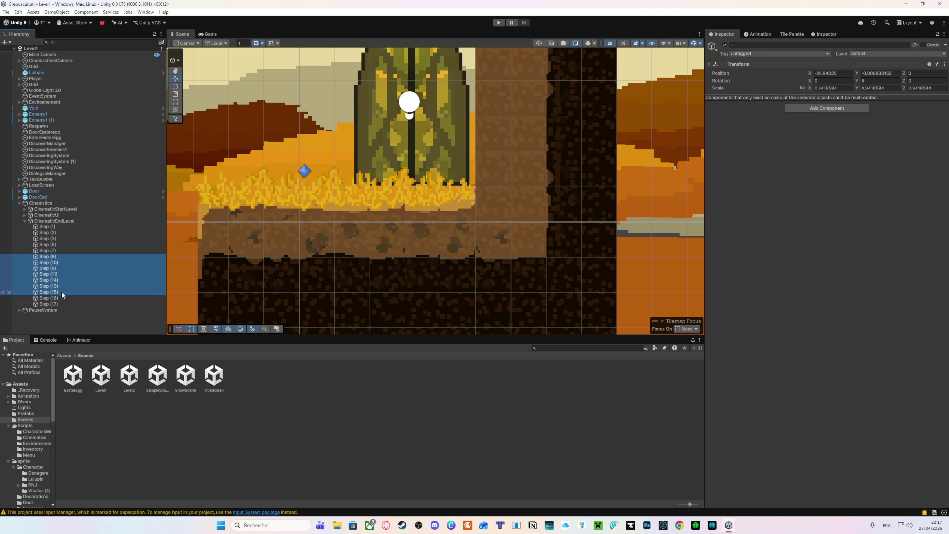
pyautogui.keyDown('shift'); pyautogui.click(63, 304); pyautogui.keyUp('shift')
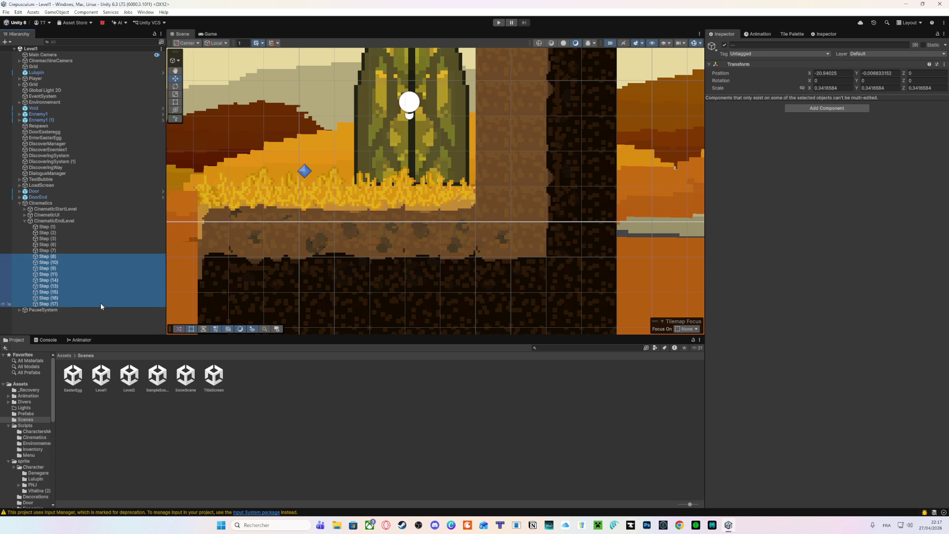
pyautogui.doubleClick(130, 376)
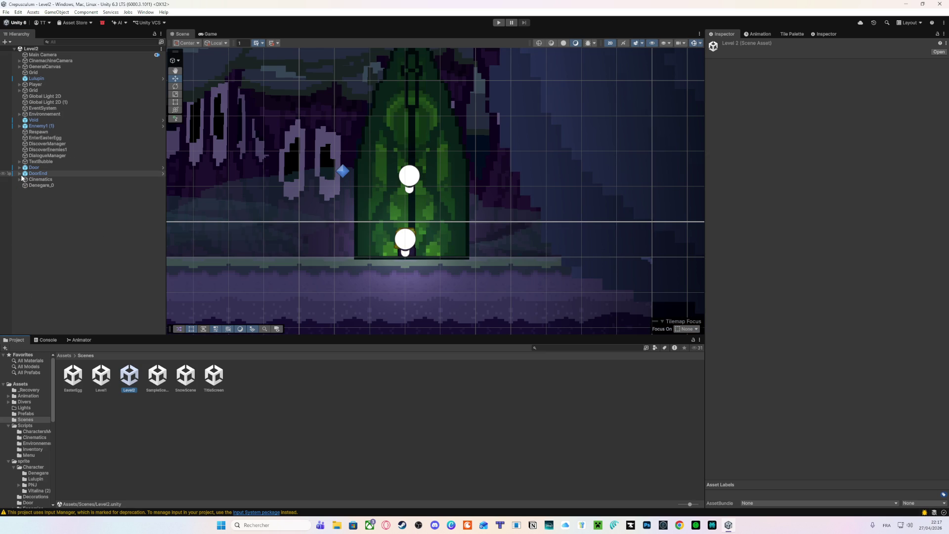
pyautogui.click(19, 179)
pyautogui.click(26, 209)
# Step: Paste the steps into Level2's CinematicEndLevel, save the scene, and nest them under it
pyautogui.click(26, 209)
pyautogui.click(41, 209)
pyautogui.hotkey('ctrl', 'v')
pyautogui.hotkey('ctrl', 's')
pyautogui.moveTo(39, 230); pyautogui.dragTo(62, 208)
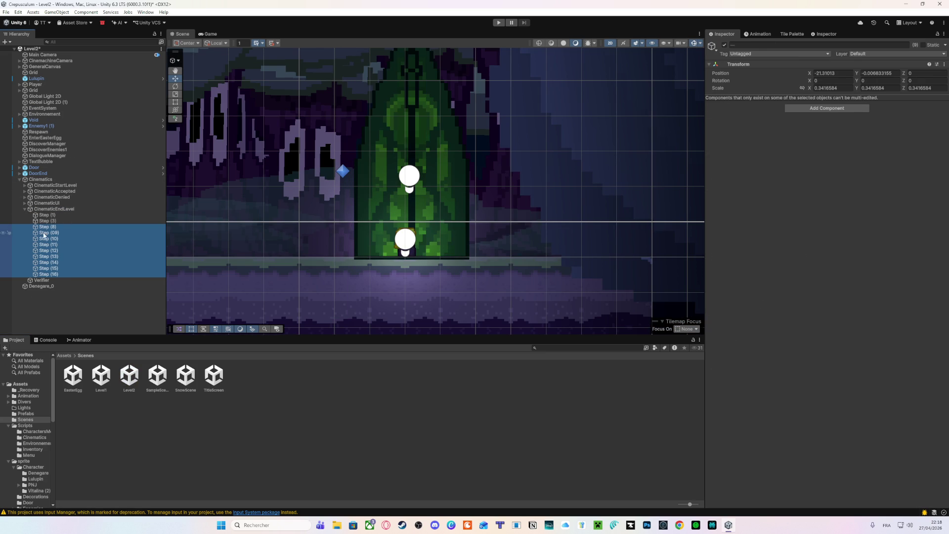
# Step: Set Step (8)'s CE_Movement Target to Lulupin, check Steps (09) and (3), then select Steps (8)–(16)
pyautogui.click(48, 228)
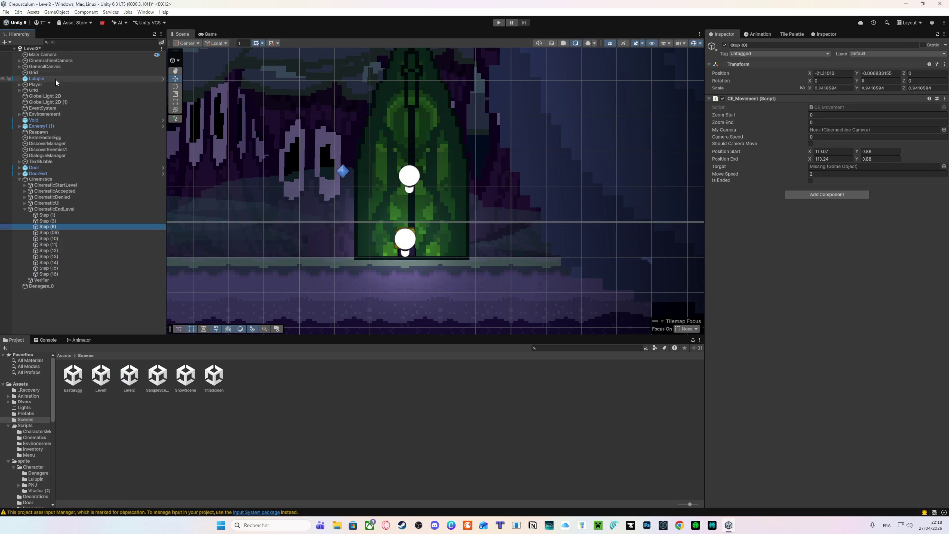
pyautogui.moveTo(43, 79)
pyautogui.mouseDown()
pyautogui.moveTo(179, 119)
pyautogui.moveTo(667, 195)
pyautogui.moveTo(820, 167)
pyautogui.mouseUp()
pyautogui.click(55, 233)
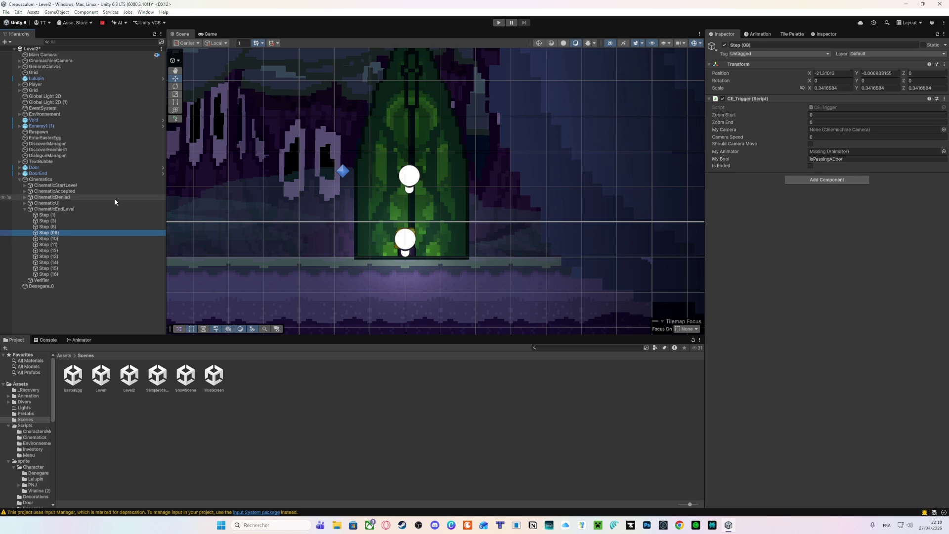
pyautogui.click(55, 220)
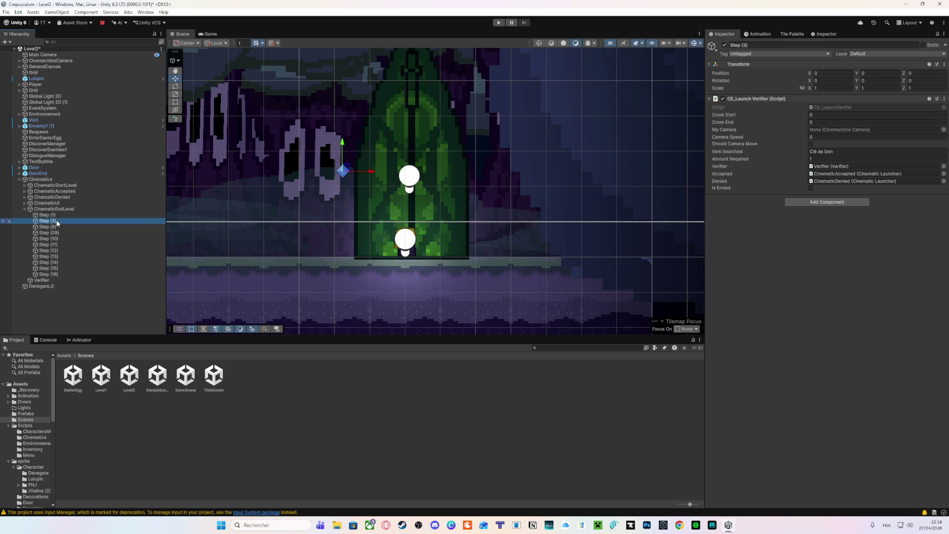
pyautogui.click(56, 227)
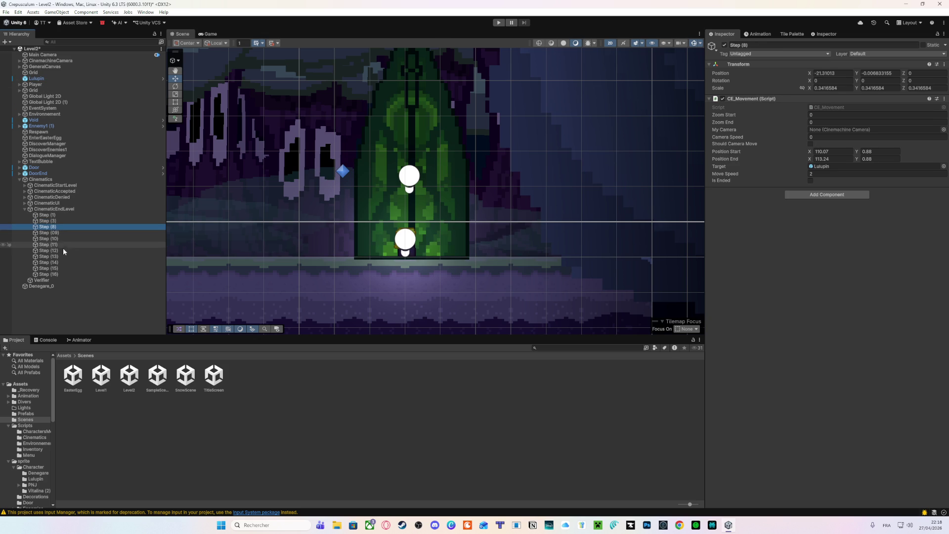
pyautogui.keyDown('shift'); pyautogui.click(68, 273); pyautogui.keyUp('shift')
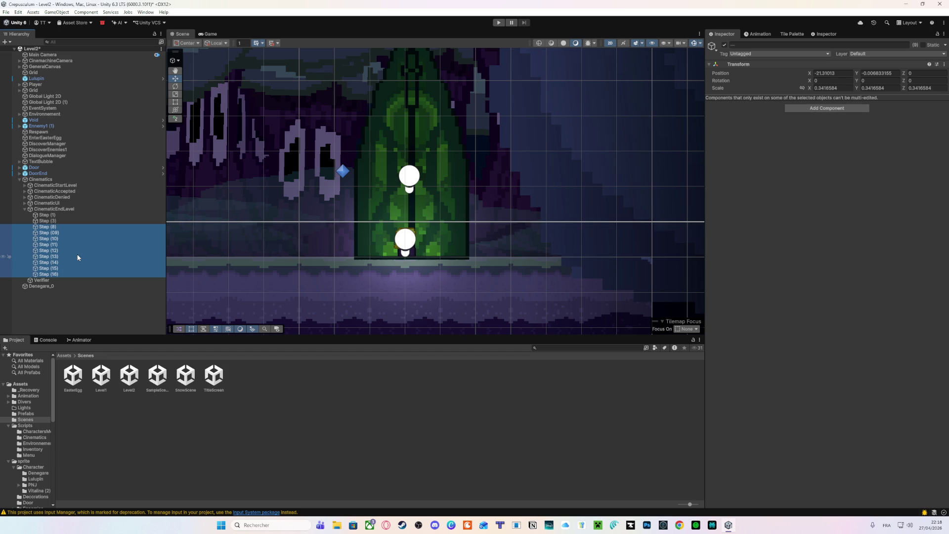
# Step: Move the selected Steps (8)–(16) into CinematicAccepted, below Step (5)
pyautogui.click(24, 191)
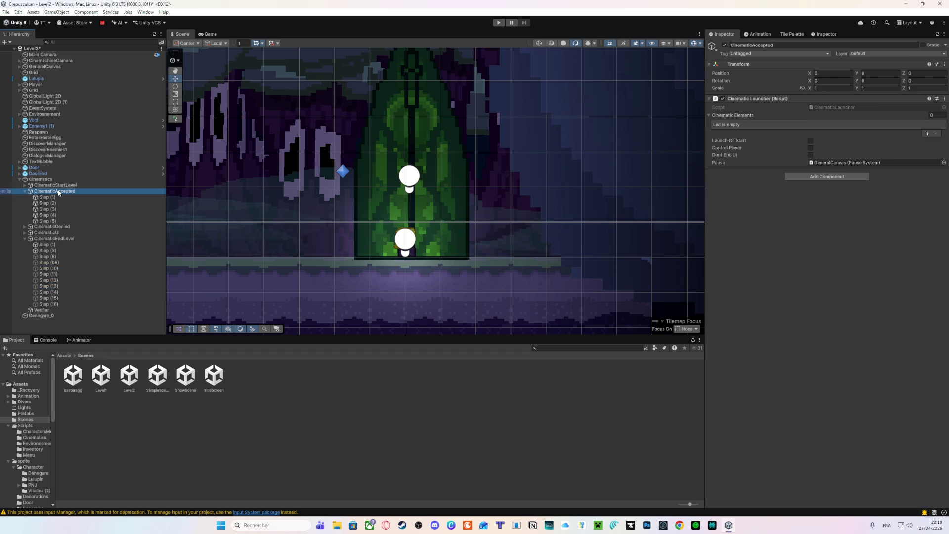
pyautogui.moveTo(48, 263)
pyautogui.mouseDown()
pyautogui.moveTo(76, 202)
pyautogui.moveTo(69, 190)
pyautogui.mouseUp()
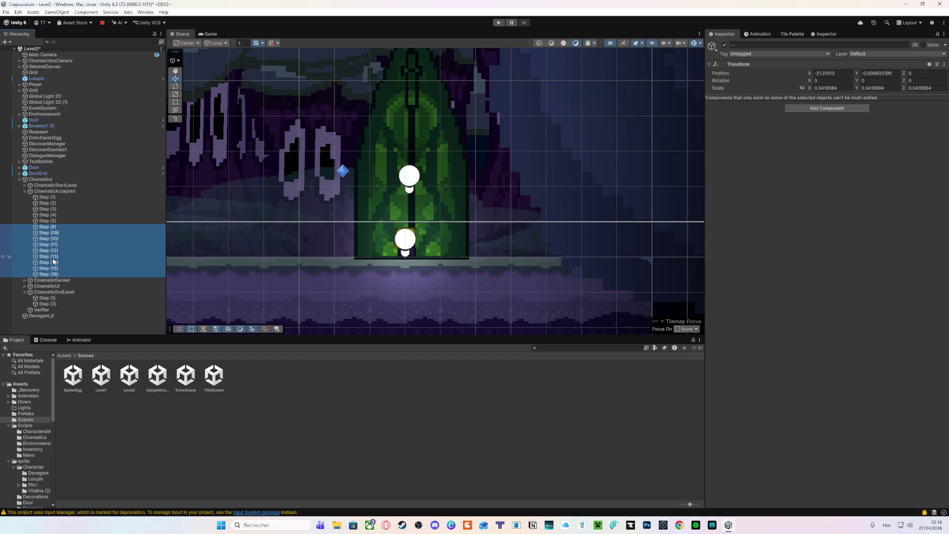
pyautogui.click(54, 226)
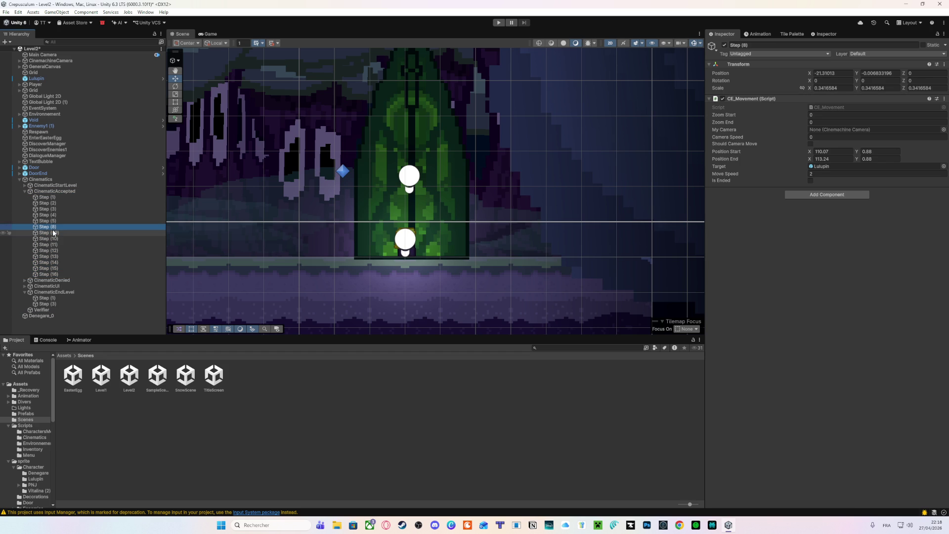
# Step: Set Step (09)'s CE_Trigger My Animator to Lulupin's Animator
pyautogui.click(53, 232)
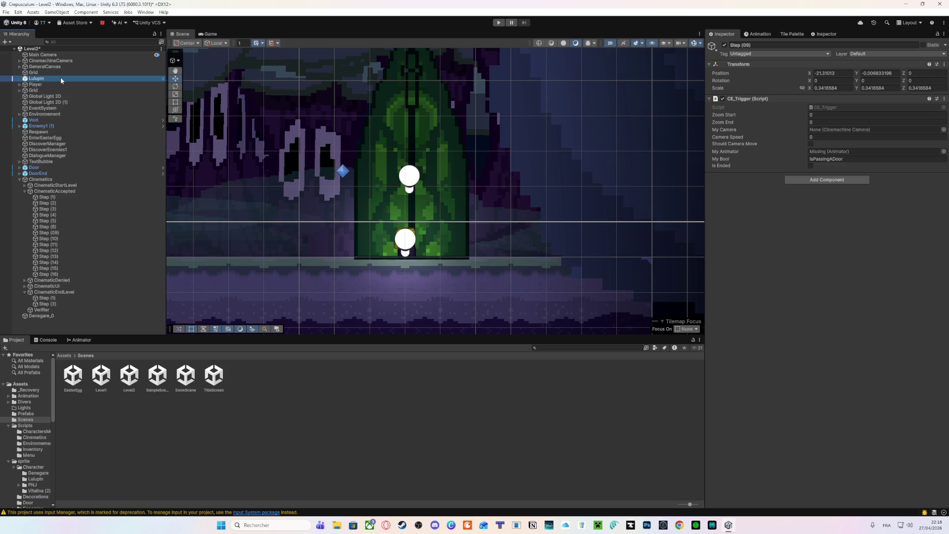
pyautogui.click(832, 152)
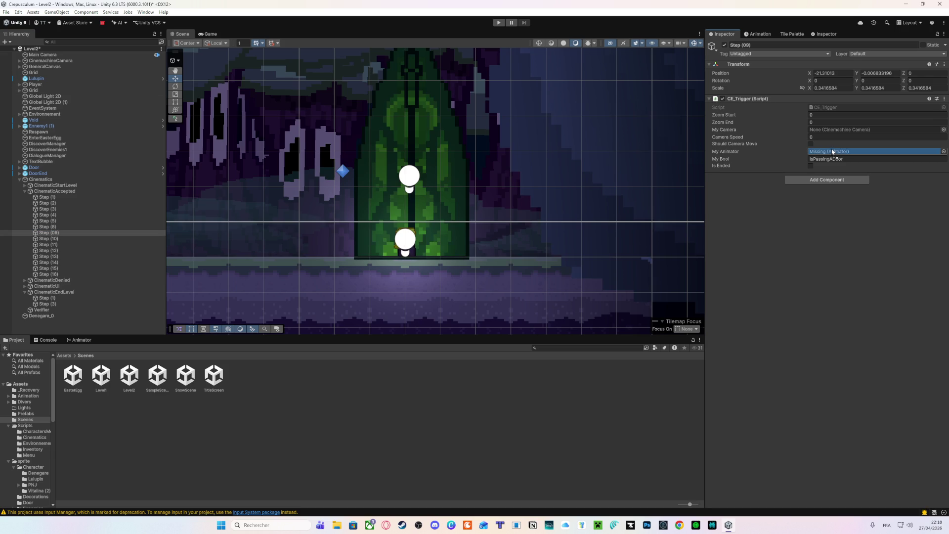
pyautogui.click(63, 239)
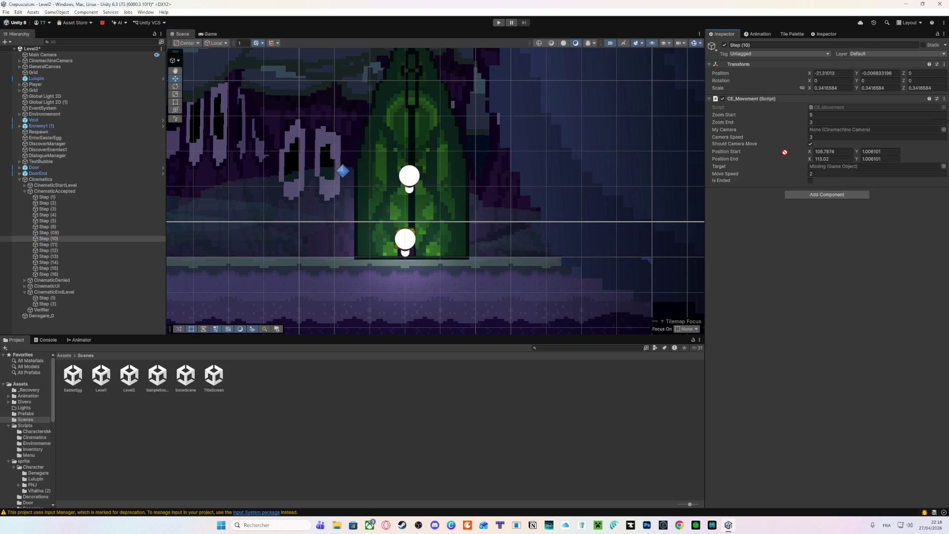
# Step: Make Player the movement Target of Step (10) and the animator of Step (11)'s trigger
pyautogui.click(834, 166)
pyautogui.moveTo(833, 170); pyautogui.dragTo(834, 168)
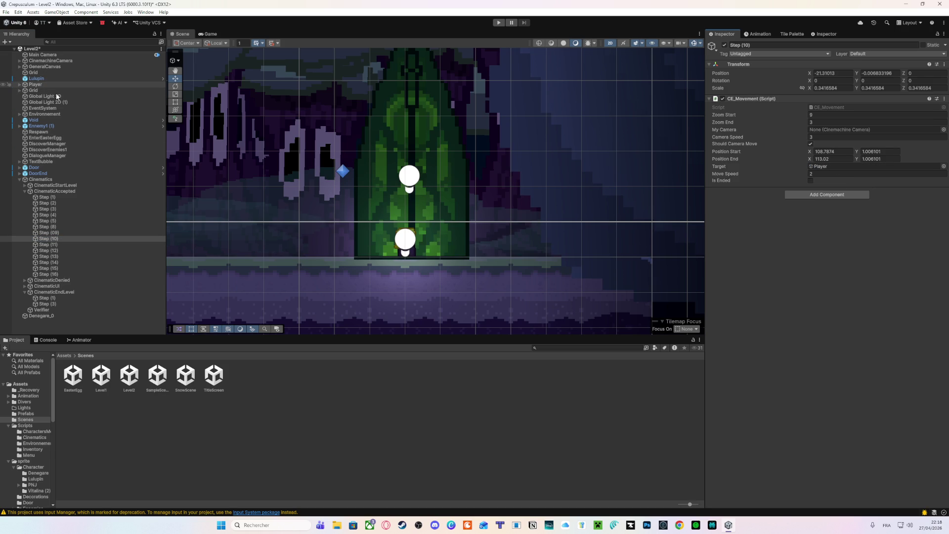
pyautogui.click(85, 244)
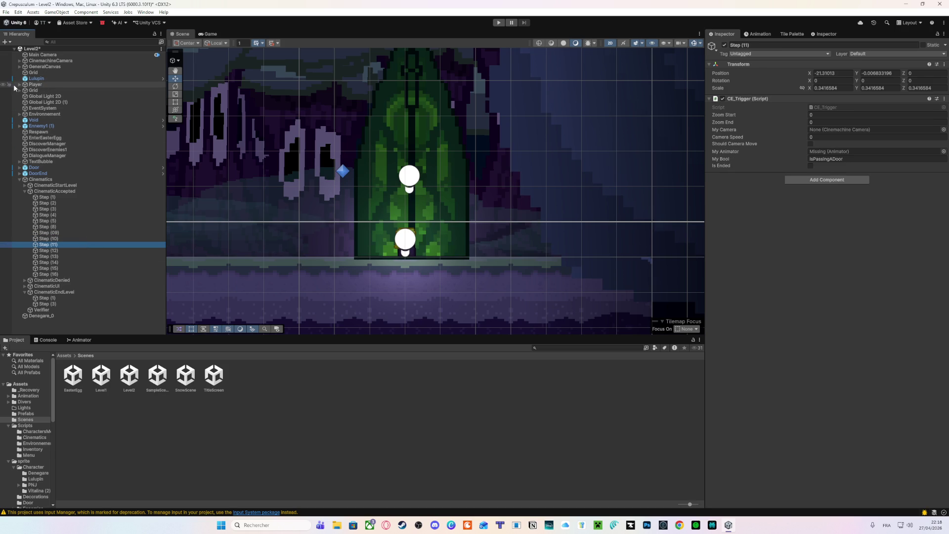
pyautogui.moveTo(47, 84)
pyautogui.mouseDown()
pyautogui.moveTo(621, 146)
pyautogui.moveTo(815, 151)
pyautogui.mouseUp()
# Step: Delete the Step (14) and Step (15) text steps and save Level2
pyautogui.click(83, 251)
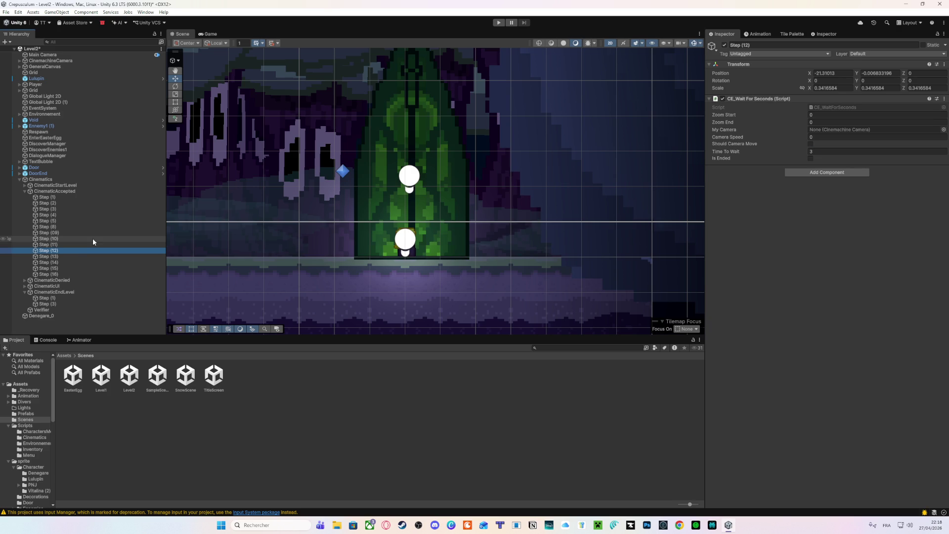
pyautogui.click(78, 257)
pyautogui.click(77, 263)
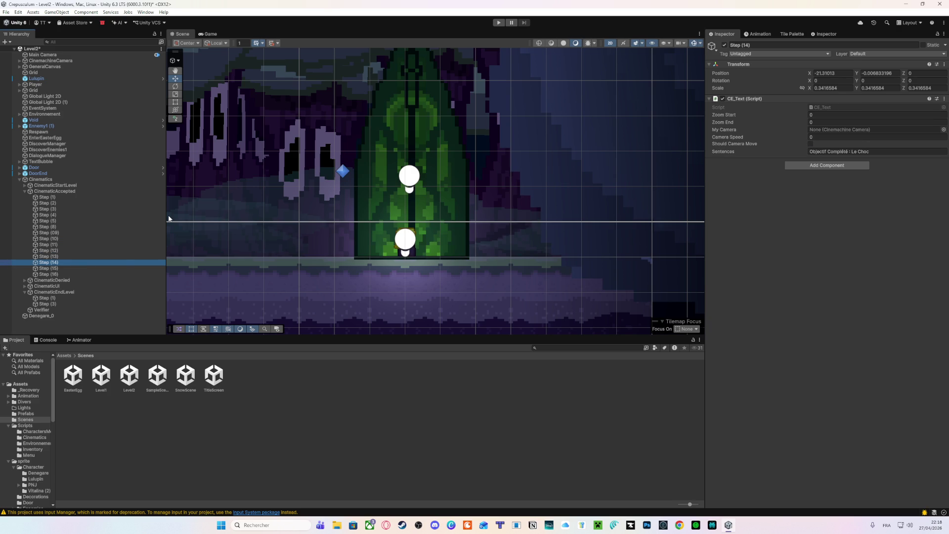
pyautogui.press('Delete')
pyautogui.click(77, 263)
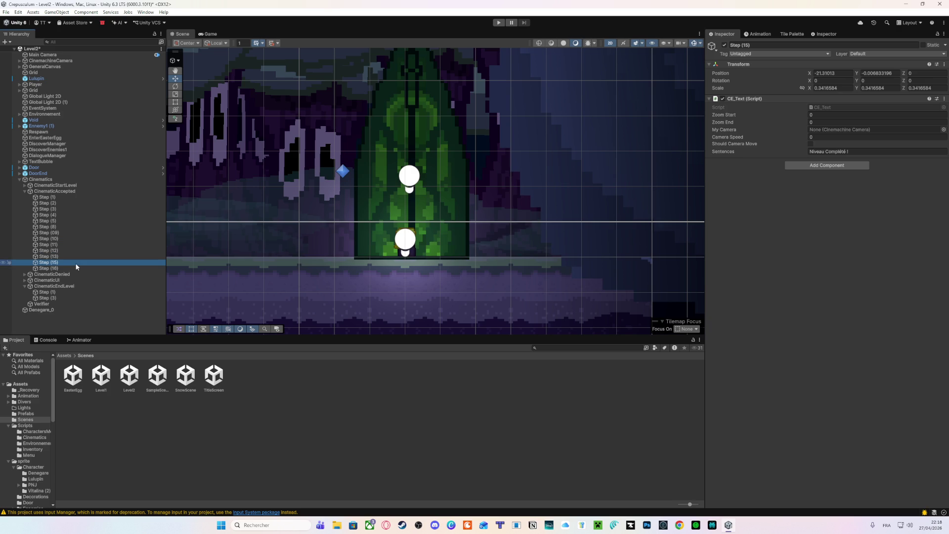
pyautogui.press('Delete')
pyautogui.click(74, 262)
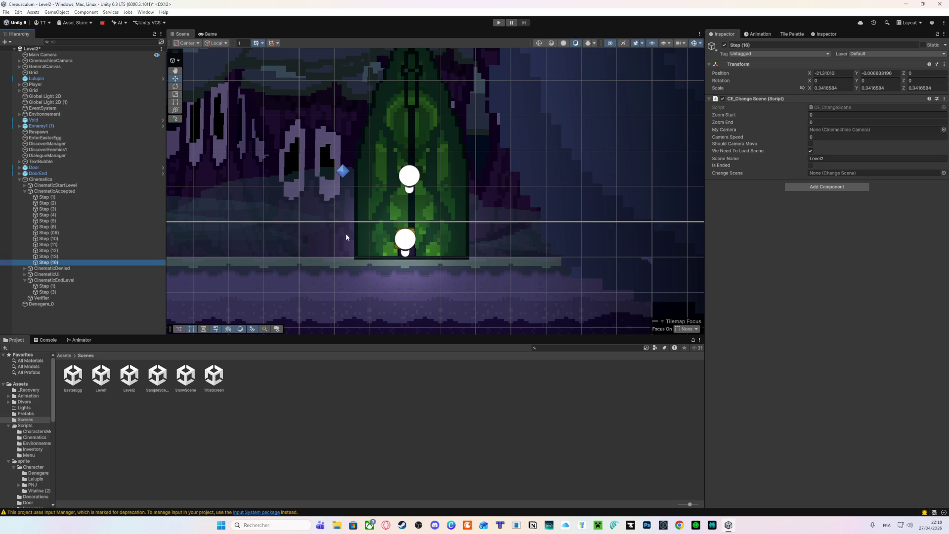
pyautogui.hotkey('ctrl', 's')
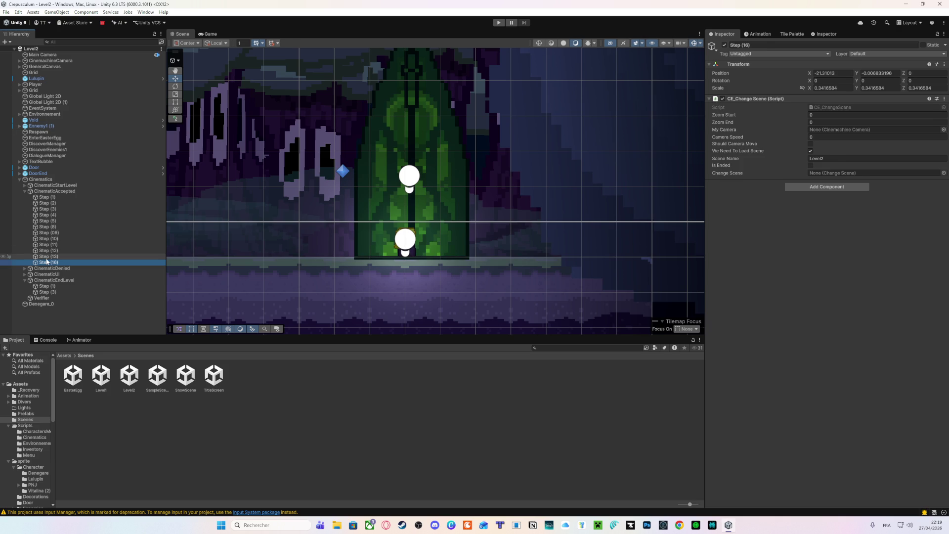
# Step: Check Step (13)'s door-closing trigger, Step (16)'s Level2 scene name, and Step (5)'s movement
pyautogui.click(48, 256)
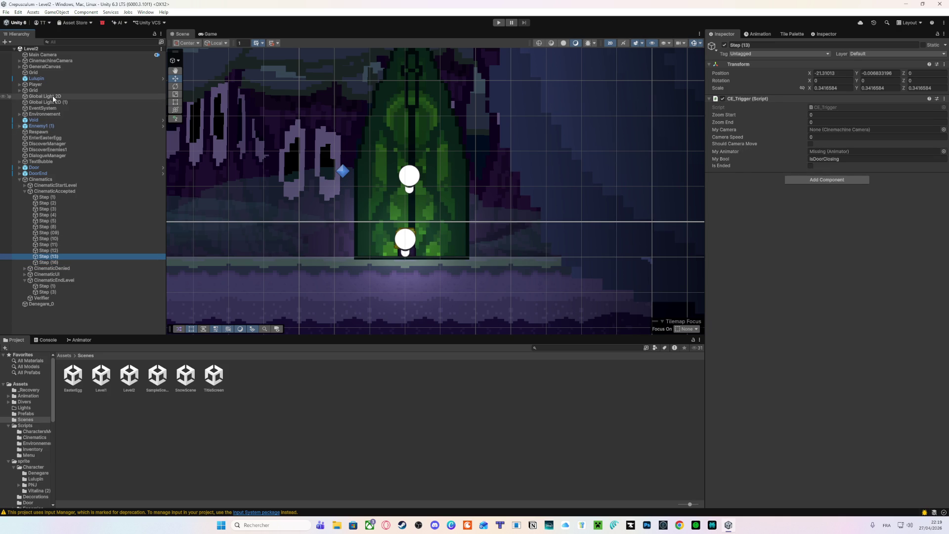
pyautogui.click(53, 262)
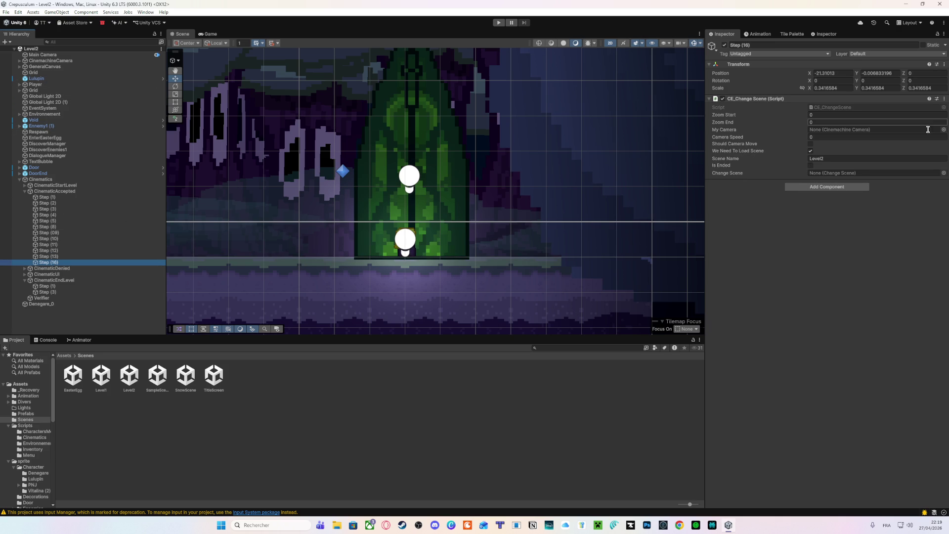
pyautogui.click(856, 158)
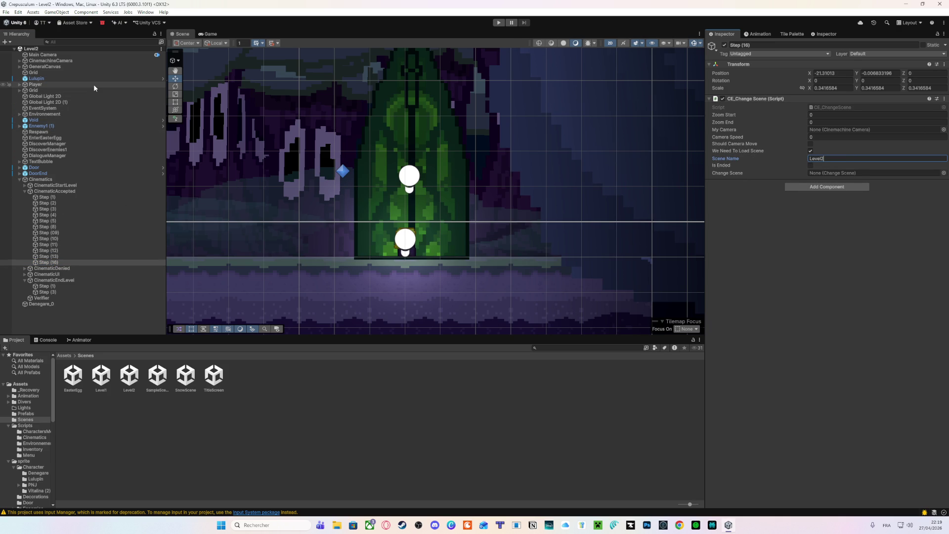
pyautogui.click(55, 223)
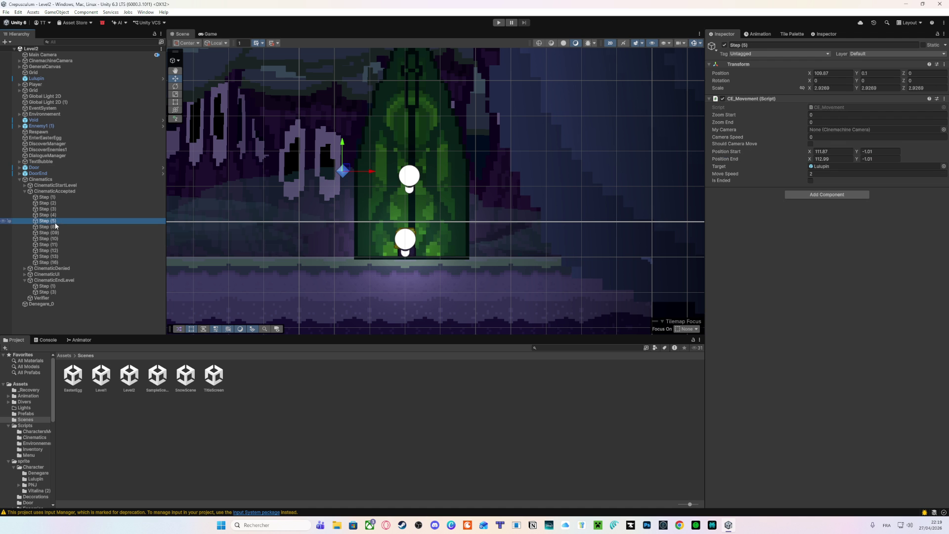
# Step: Review the movement and trigger values of Steps (5), (8), (09), (11), (12) and (13)
pyautogui.click(880, 151)
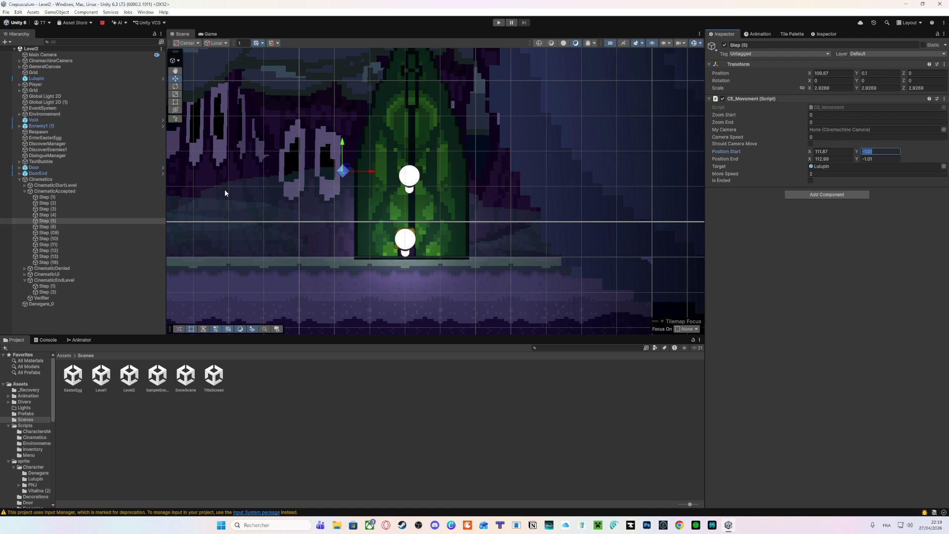
pyautogui.click(70, 226)
pyautogui.click(881, 158)
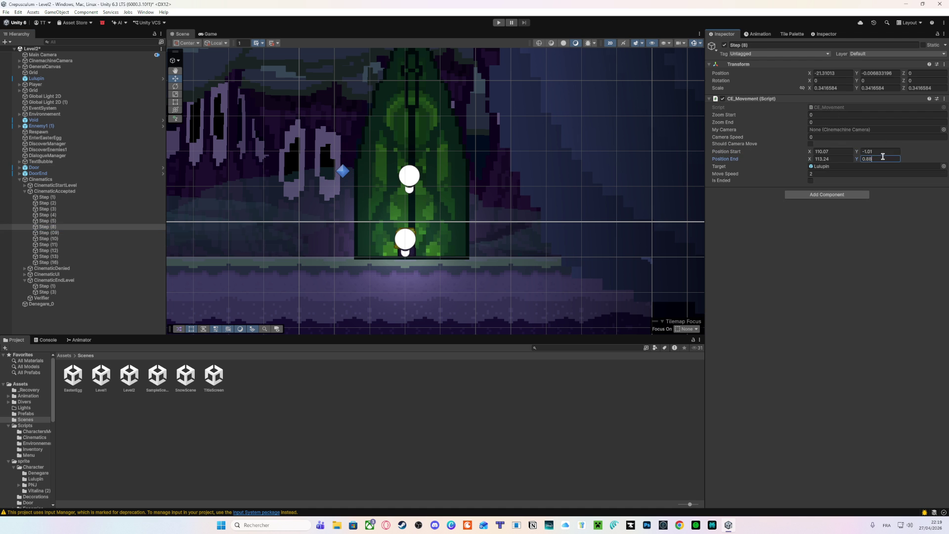
pyautogui.click(75, 232)
pyautogui.click(75, 244)
pyautogui.click(57, 250)
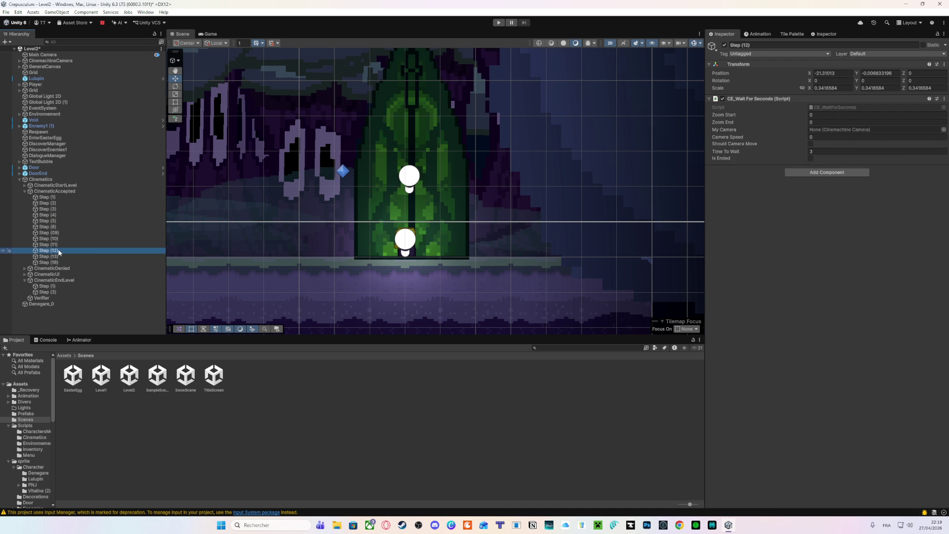
pyautogui.click(55, 256)
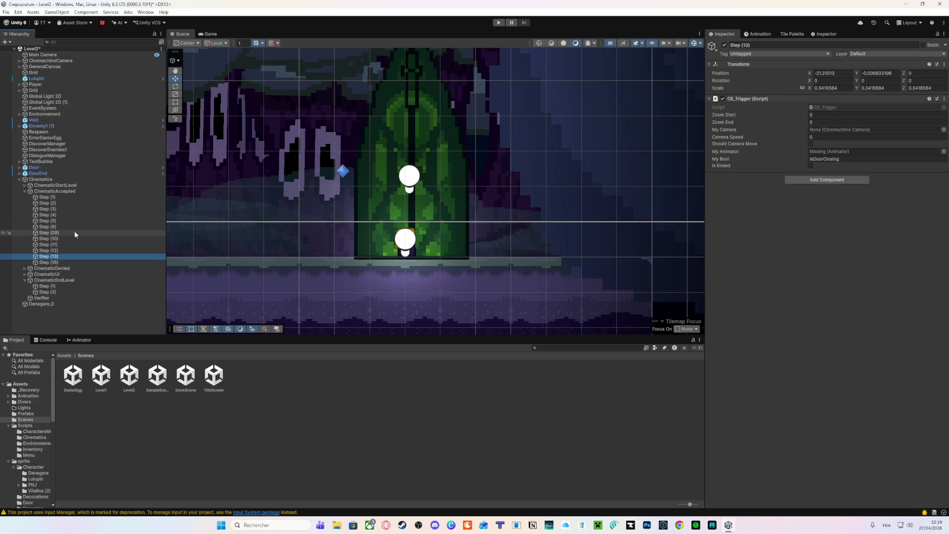
pyautogui.click(60, 227)
pyautogui.click(63, 221)
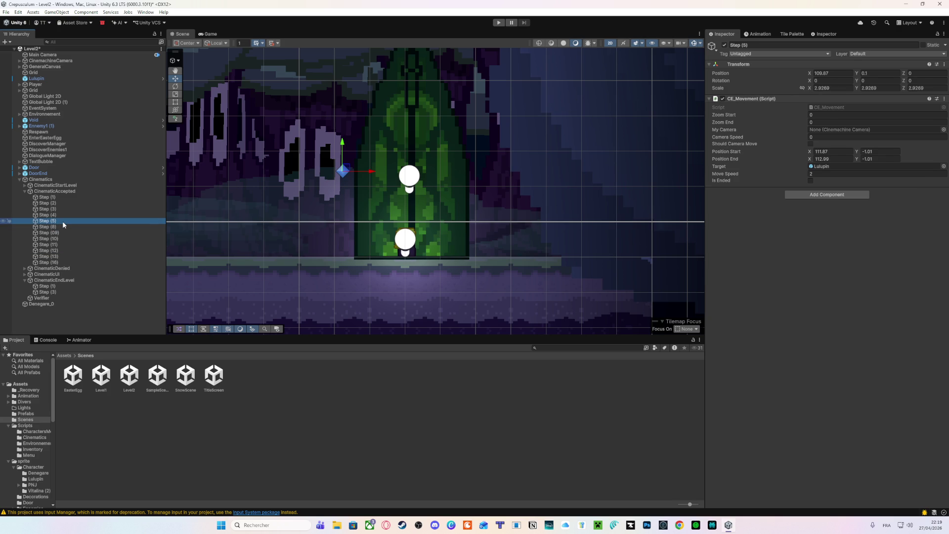
pyautogui.click(58, 232)
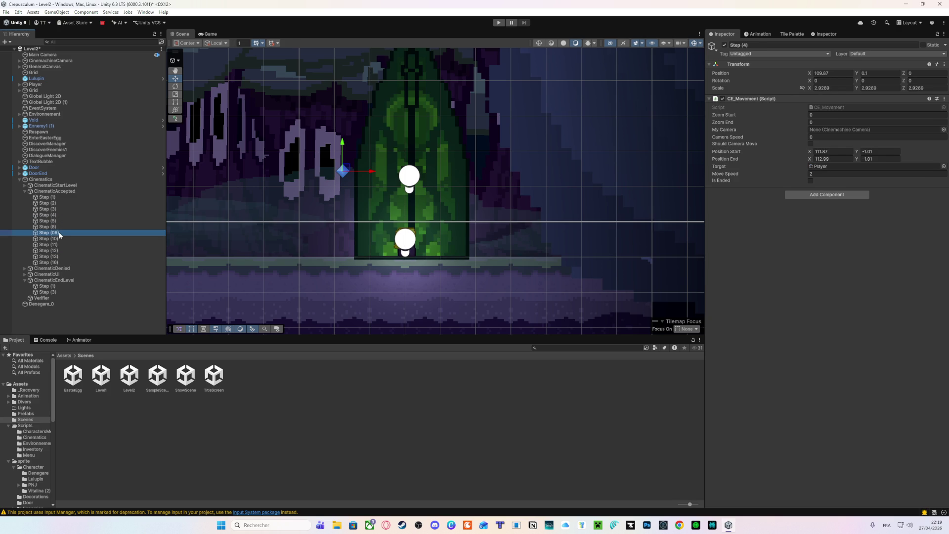
pyautogui.click(59, 244)
# Step: Set Step (10)'s Position Start Y and Position End Y to -1.01
pyautogui.click(65, 239)
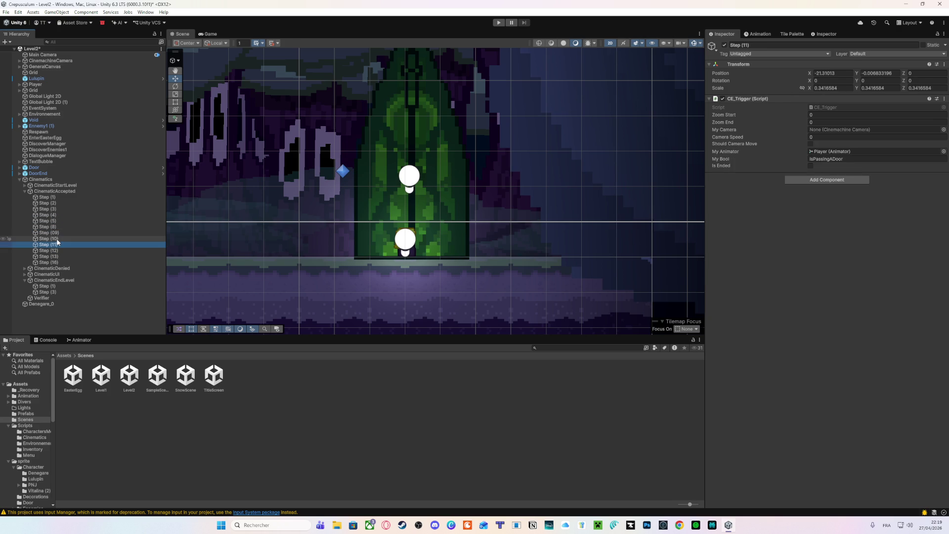
pyautogui.click(879, 151)
pyautogui.write('-1.01')
pyautogui.click(880, 158)
pyautogui.write('-1.01')
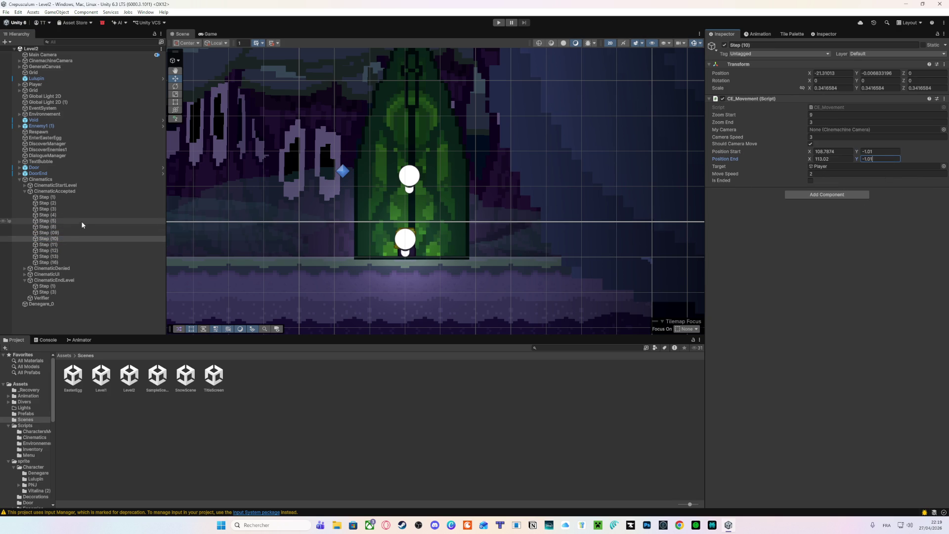
# Step: Delete Steps (4) and (5) from the cinematic and enter play mode
pyautogui.click(79, 227)
pyautogui.click(73, 221)
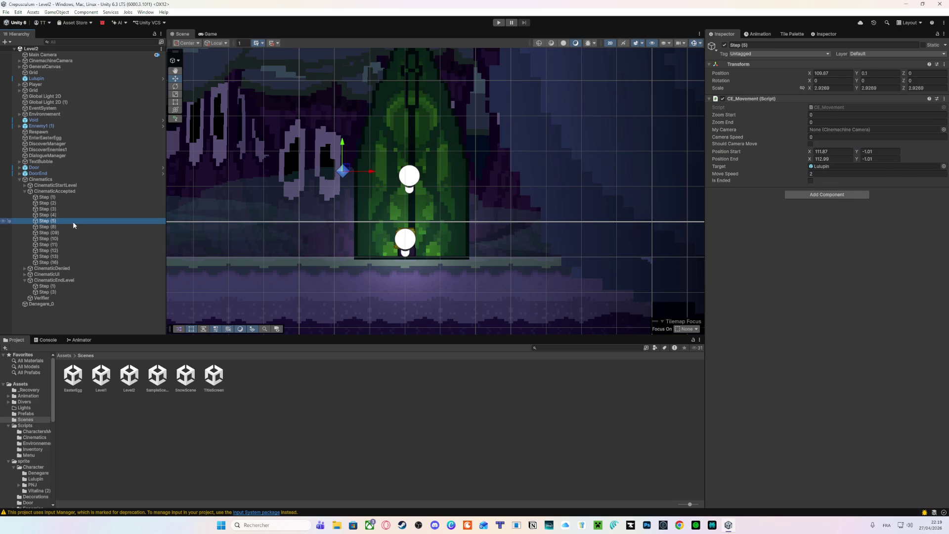
pyautogui.click(69, 215)
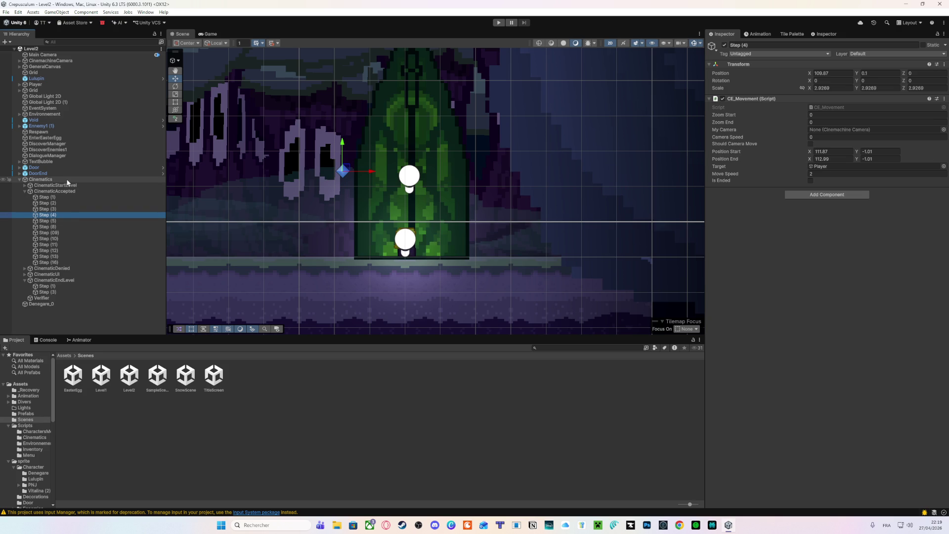
pyautogui.click(71, 210)
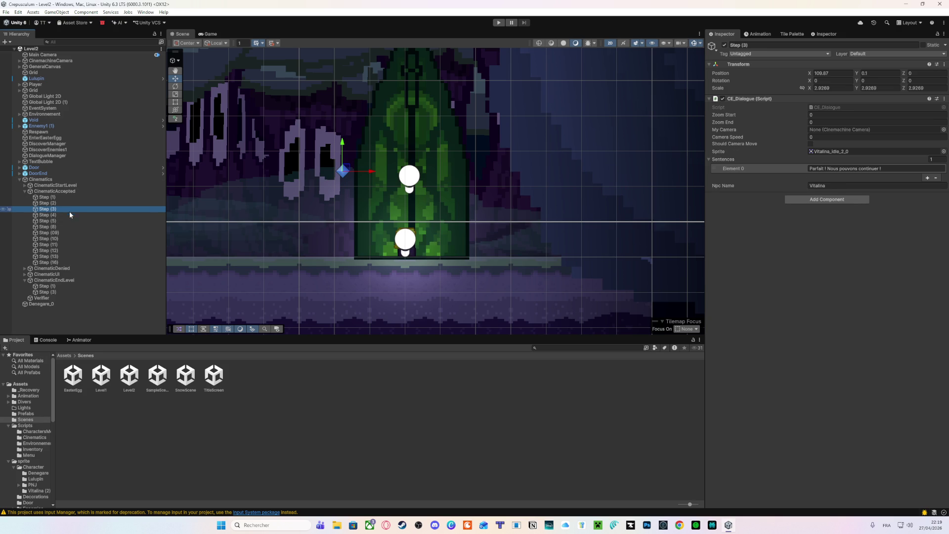
pyautogui.click(68, 215)
pyautogui.keyDown('shift'); pyautogui.click(66, 221); pyautogui.keyUp('shift')
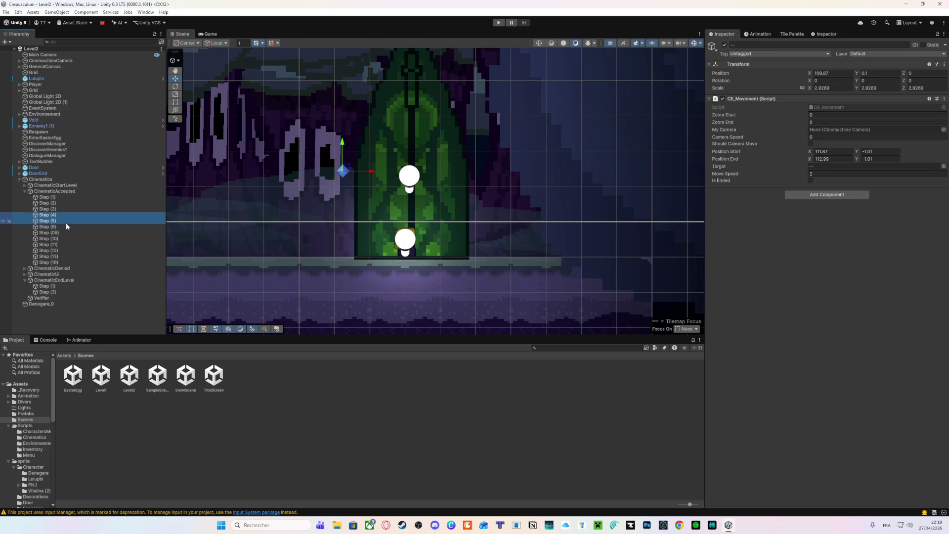
pyautogui.press('Delete')
pyautogui.click(79, 215)
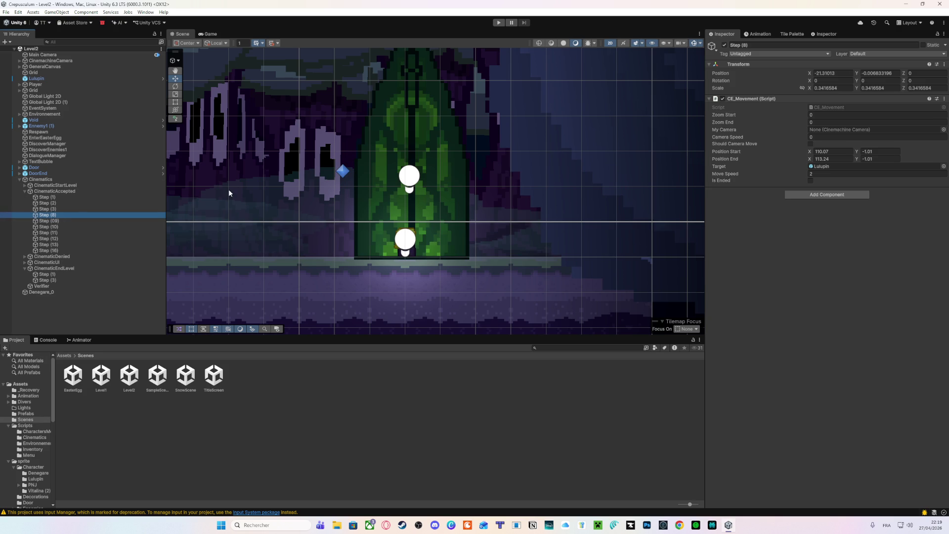
pyautogui.click(500, 23)
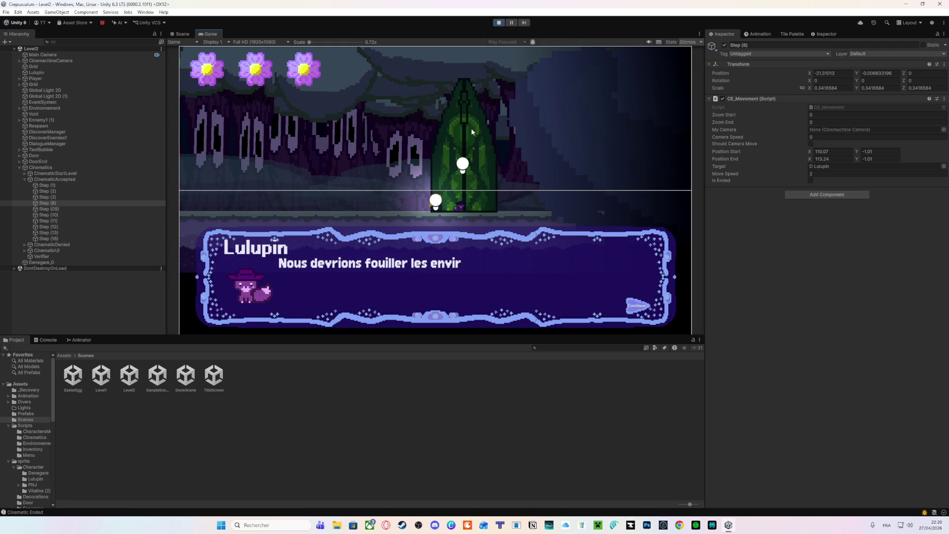
# Step: Dismiss Lulupin's dialogue, walk the player left then right toward the green door, and stop playing
pyautogui.press('space')
pyautogui.press('Left')
pyautogui.press('Right')
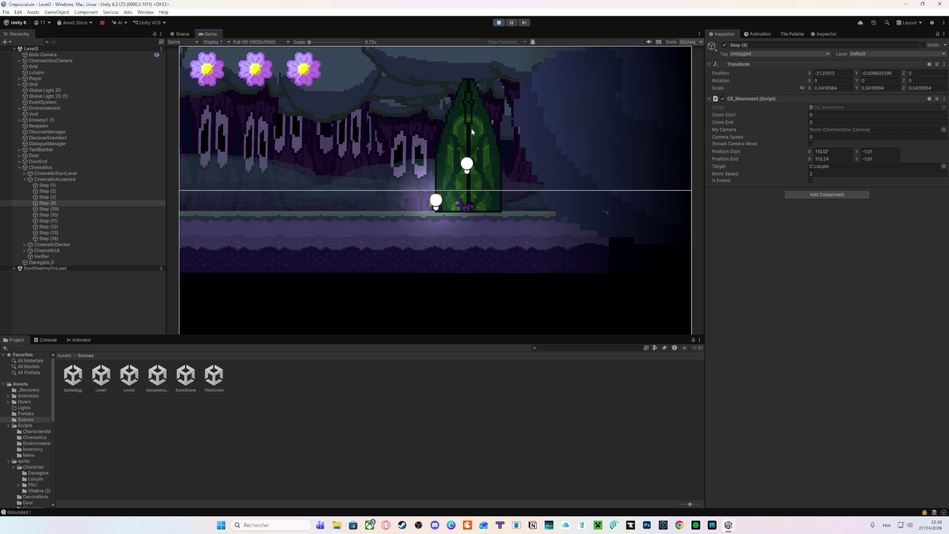
pyautogui.click(498, 22)
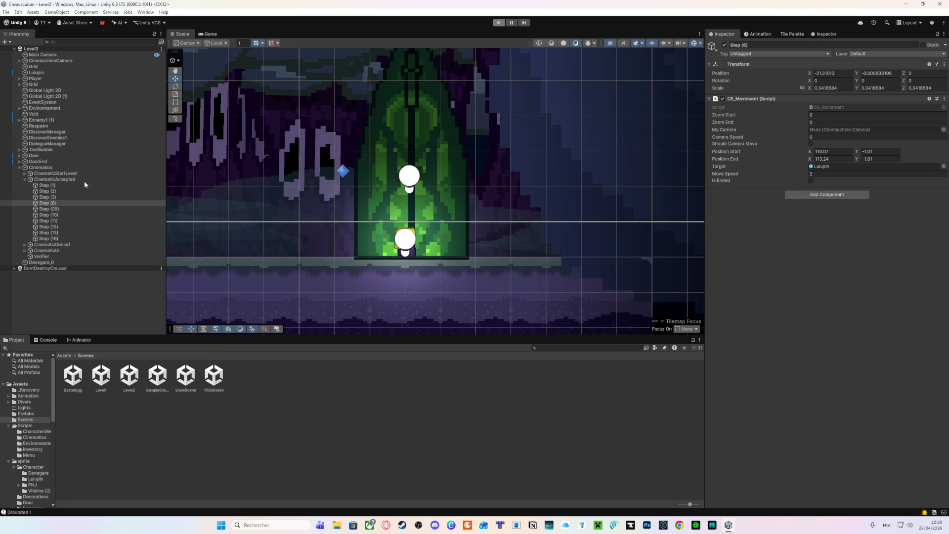
pyautogui.click(25, 191)
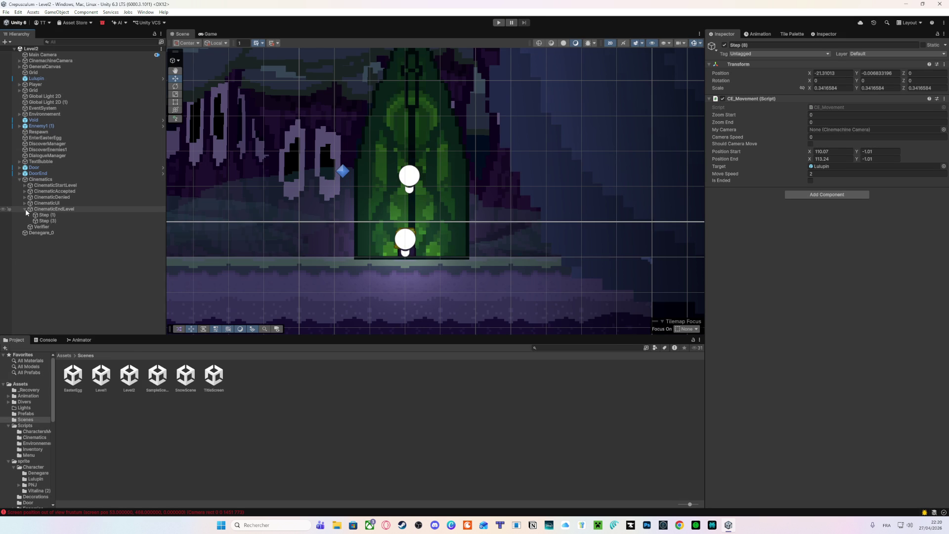
# Step: Drag the Player left to X 102.65 in the Scene view, frame it, and play again
pyautogui.click(25, 208)
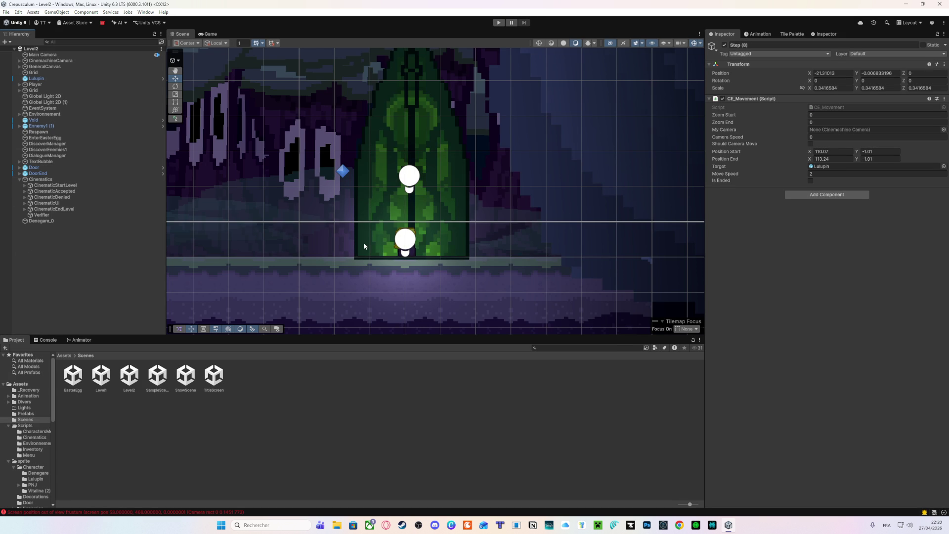
pyautogui.click(57, 84)
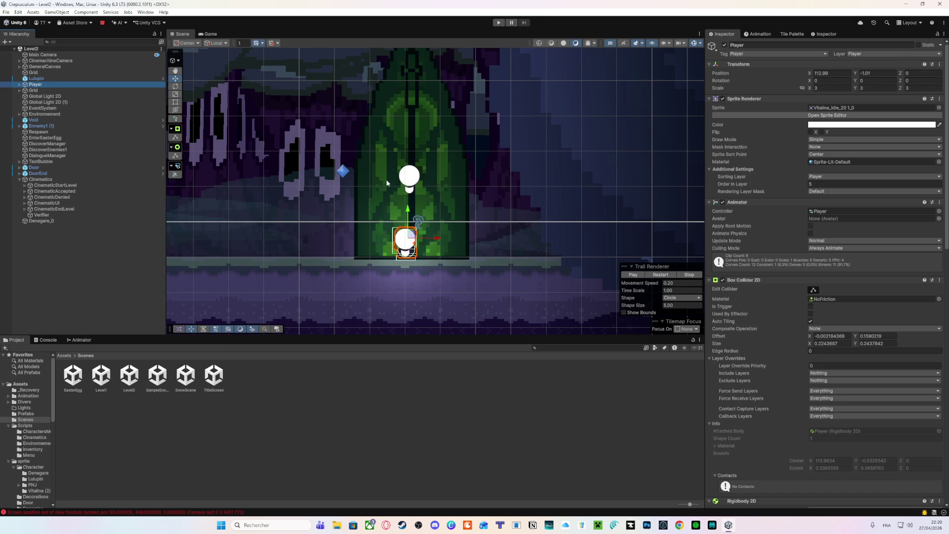
pyautogui.moveTo(313, 248); pyautogui.dragTo(73, 249)
pyautogui.press('f')
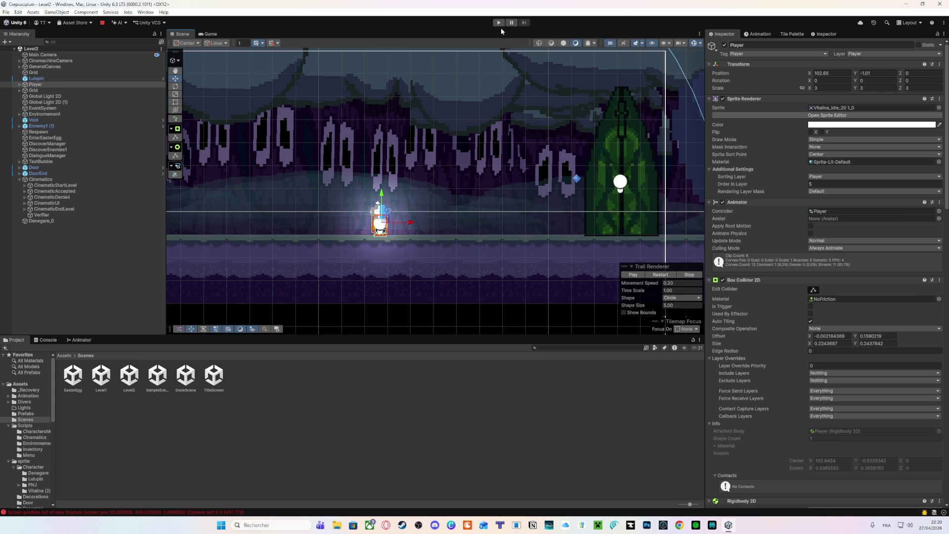
pyautogui.click(499, 23)
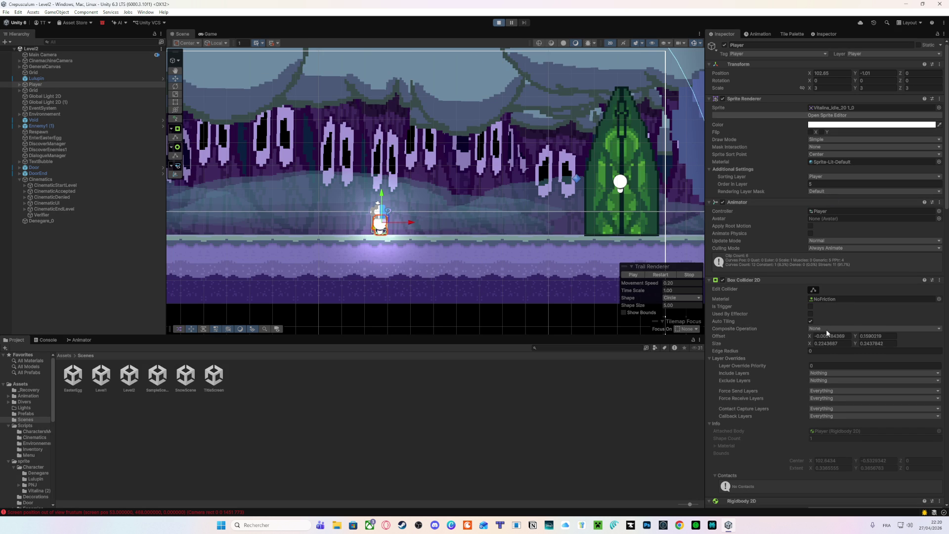
pyautogui.scroll(-15, 826, 329)
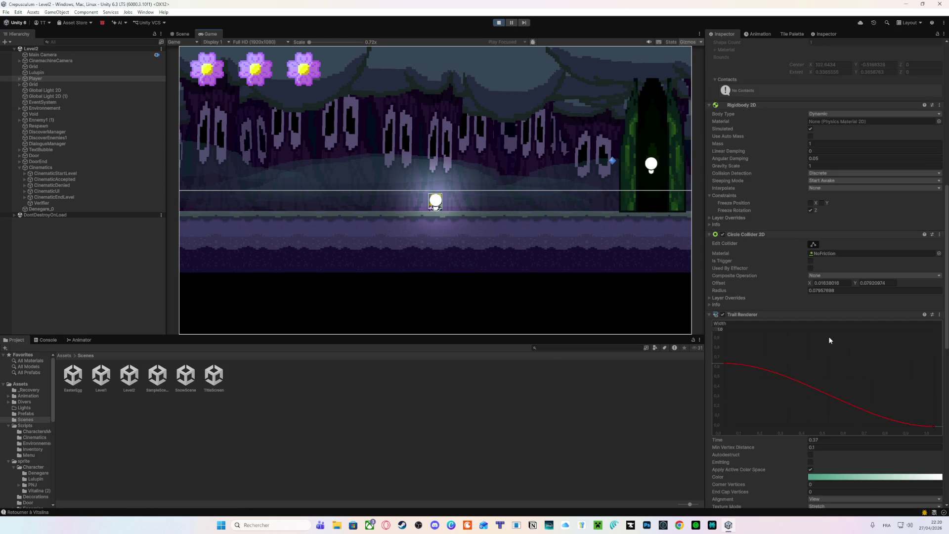
# Step: Add one inventory slot to the Player and drop the Den Key from appleTurnover (2) into Element 0
pyautogui.scroll(-15, 828, 340)
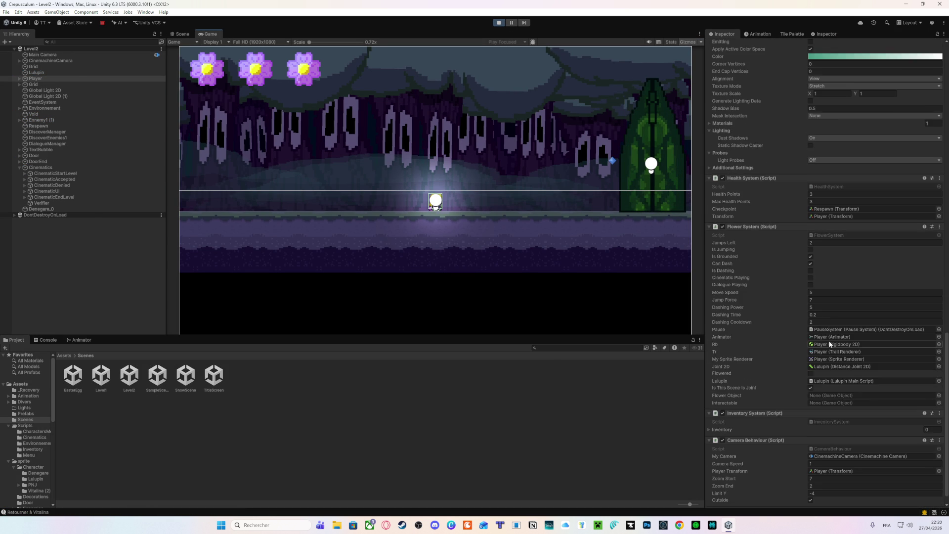
pyautogui.scroll(-1, 830, 345)
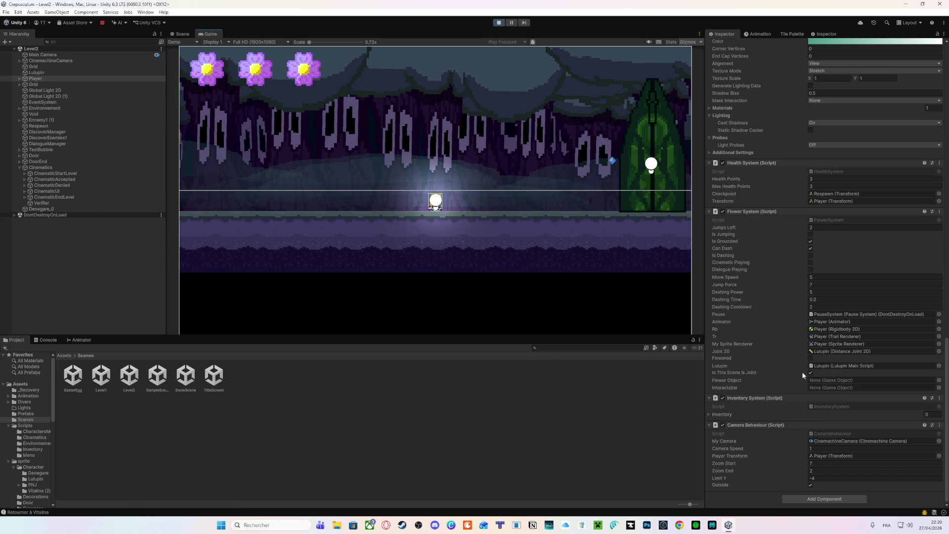
pyautogui.click(708, 414)
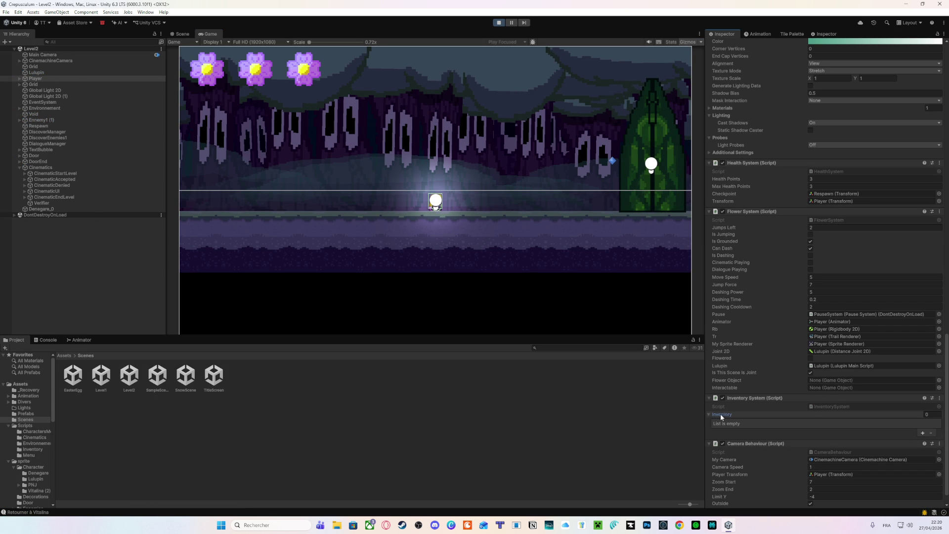
pyautogui.click(920, 433)
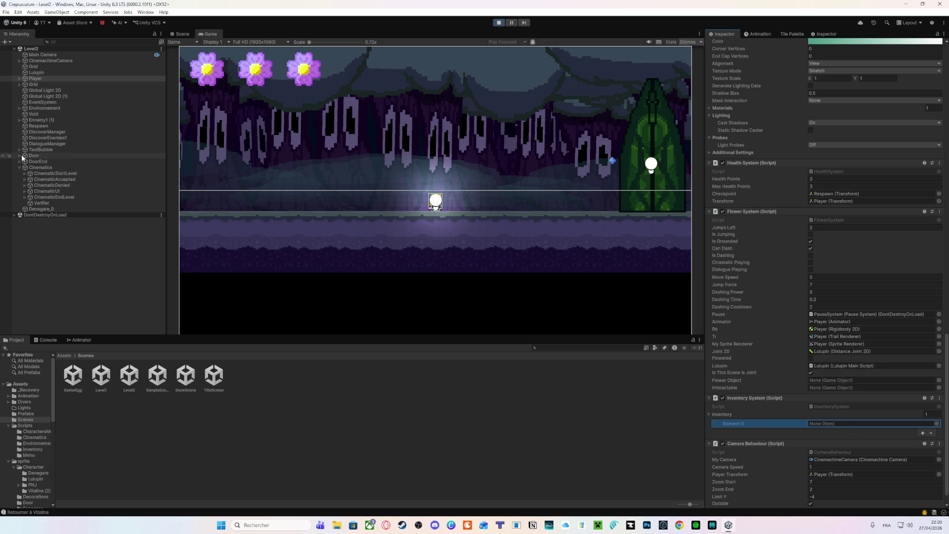
pyautogui.click(20, 108)
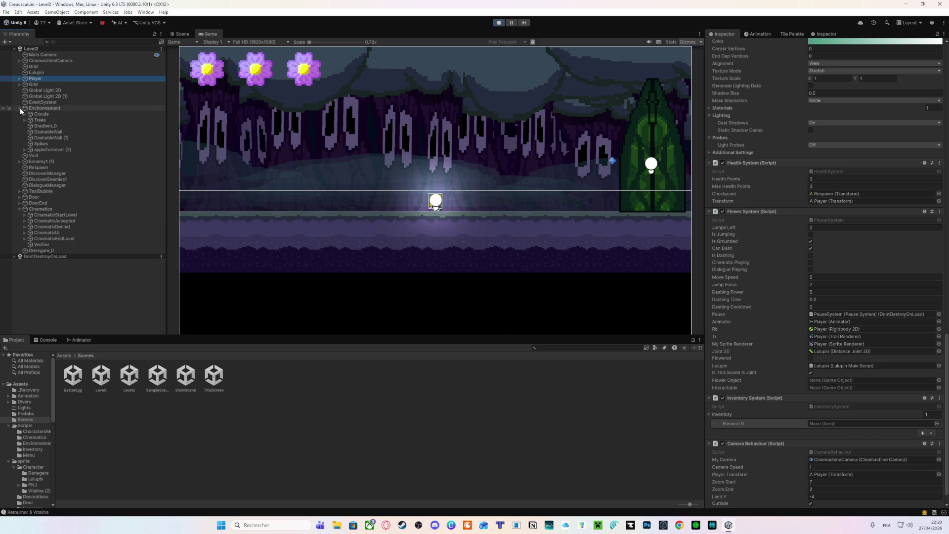
pyautogui.click(24, 149)
pyautogui.moveTo(49, 185)
pyautogui.mouseDown()
pyautogui.moveTo(767, 378)
pyautogui.moveTo(845, 422)
pyautogui.mouseUp()
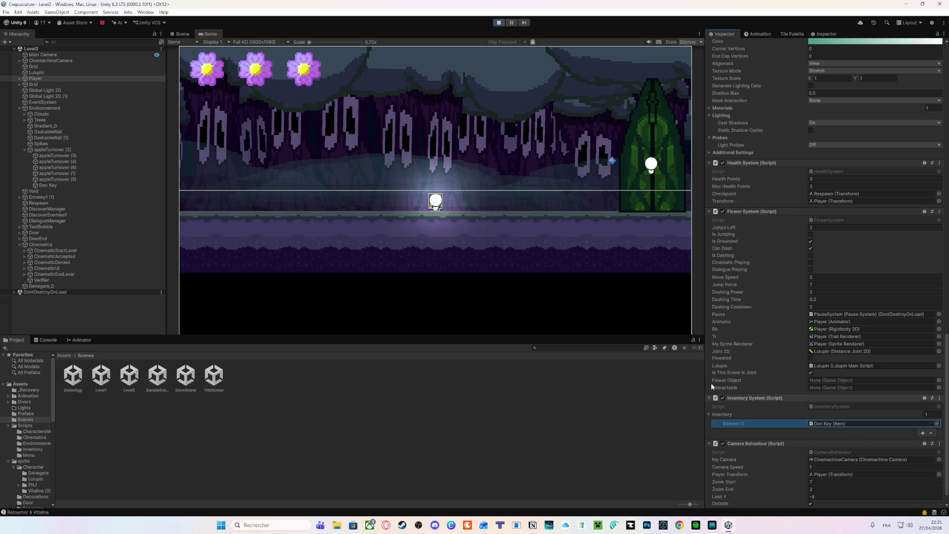
pyautogui.hotkey('ctrl', 's')
pyautogui.click(68, 186)
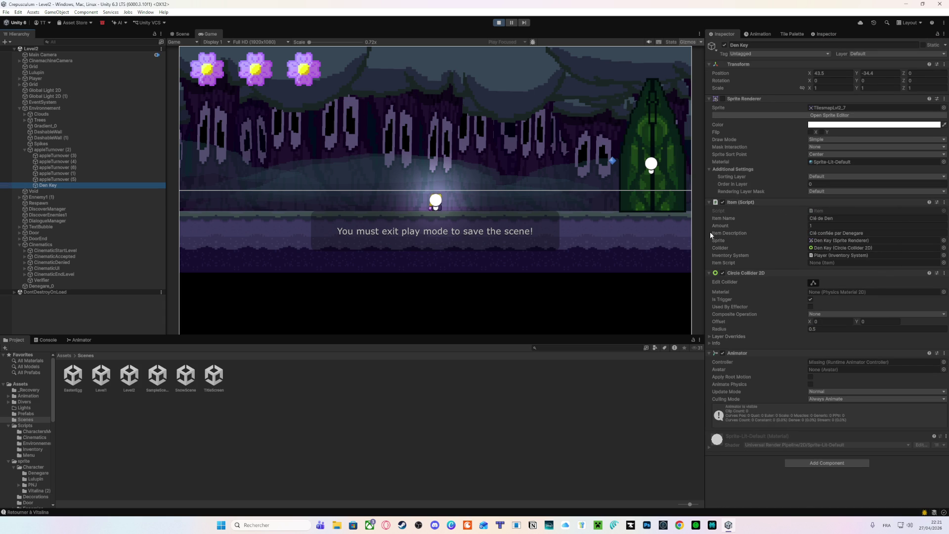
# Step: Walk the player right to the den door, advance Lulupin's dialogue, then stop and restart play mode
pyautogui.click(534, 173)
pyautogui.press('d')
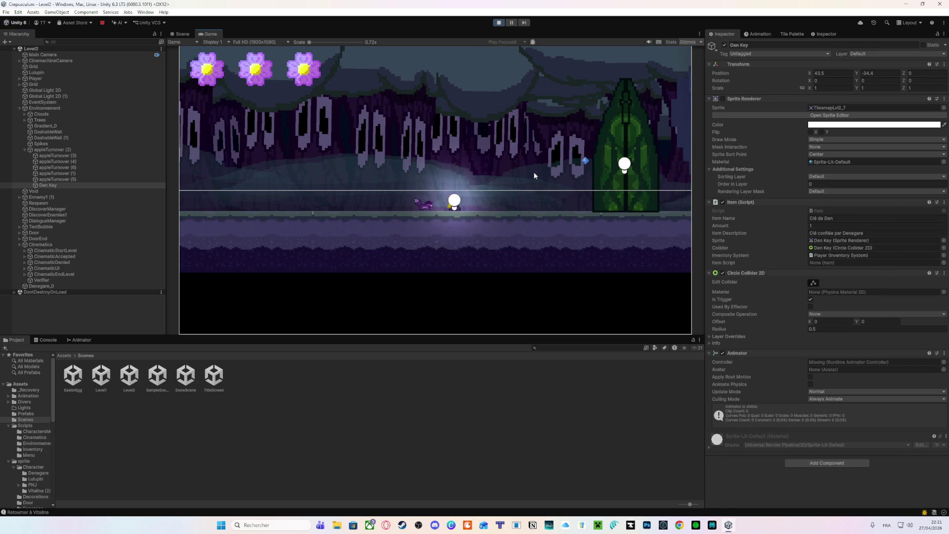
pyautogui.press('d')
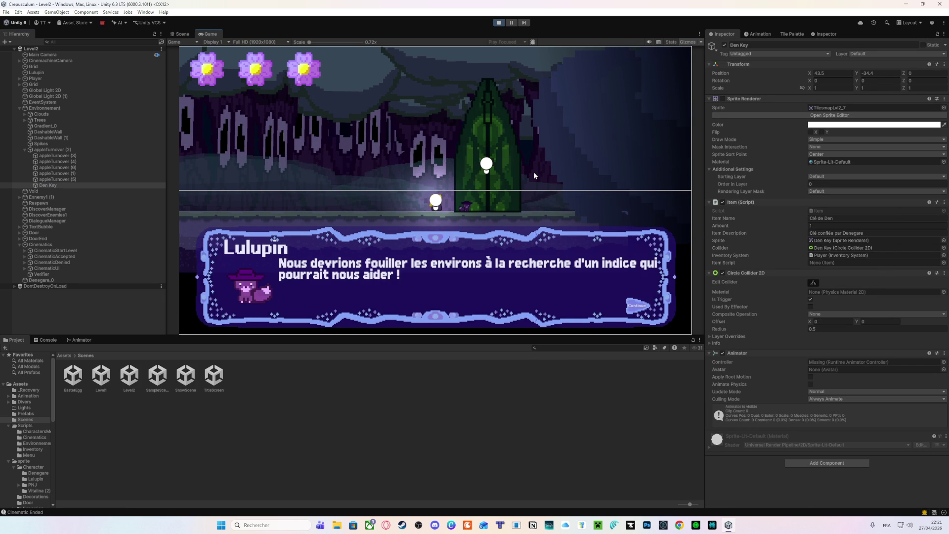
pyautogui.press('space')
pyautogui.press('d')
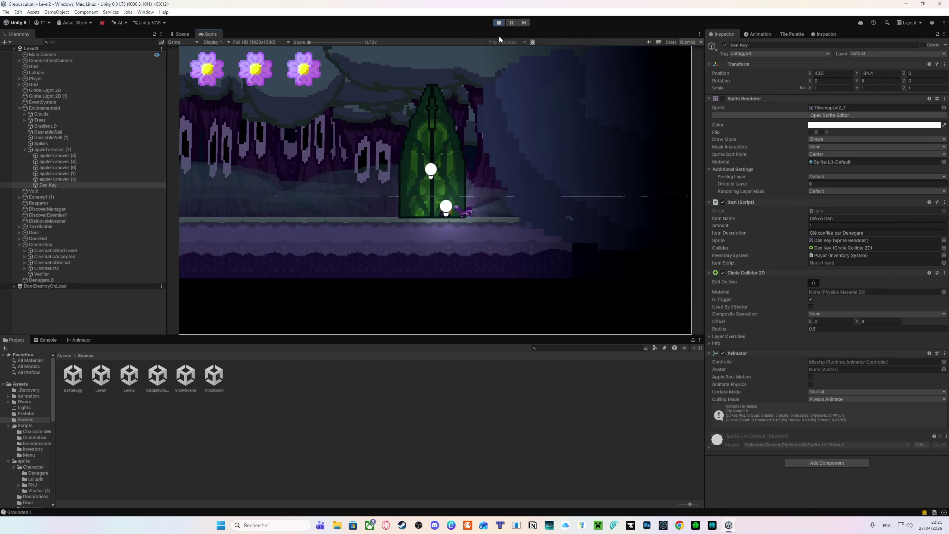
pyautogui.press('a')
pyautogui.press('space')
pyautogui.press('space')
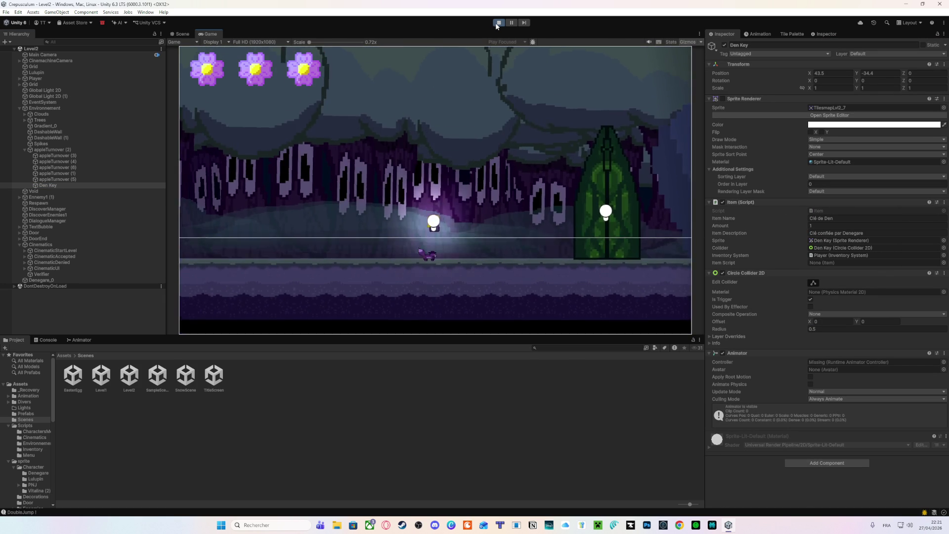
pyautogui.click(497, 24)
pyautogui.click(496, 24)
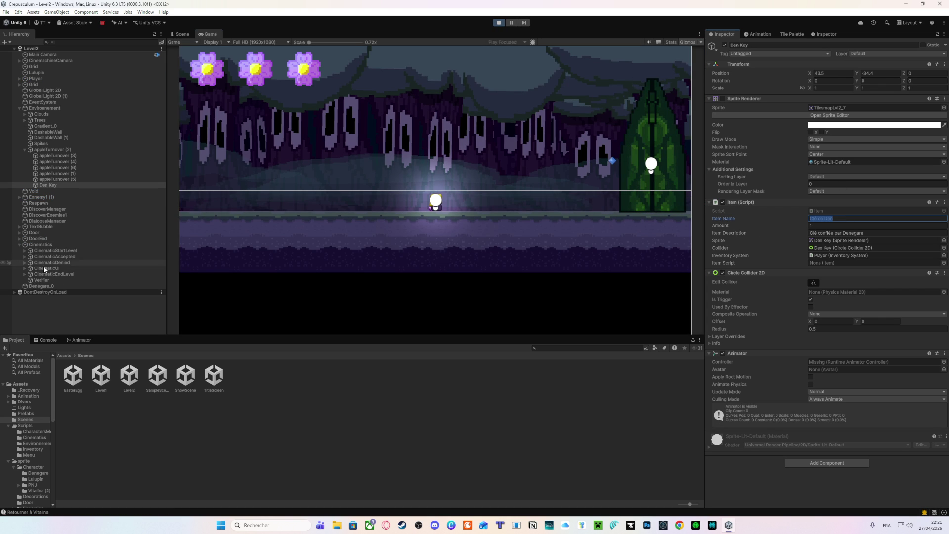
# Step: Add an empty Inventory slot to the Player and drag the Den Key into Element 0
pyautogui.click(23, 274)
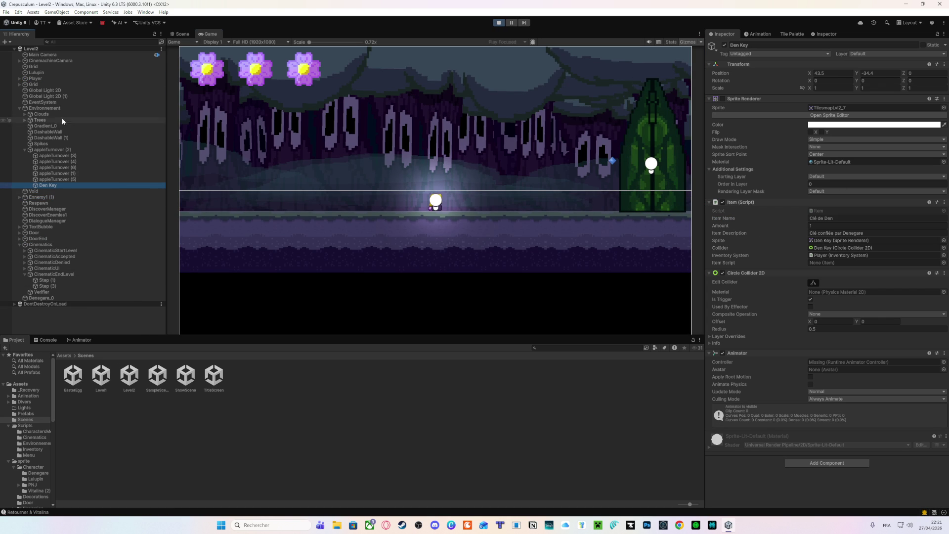
pyautogui.click(93, 80)
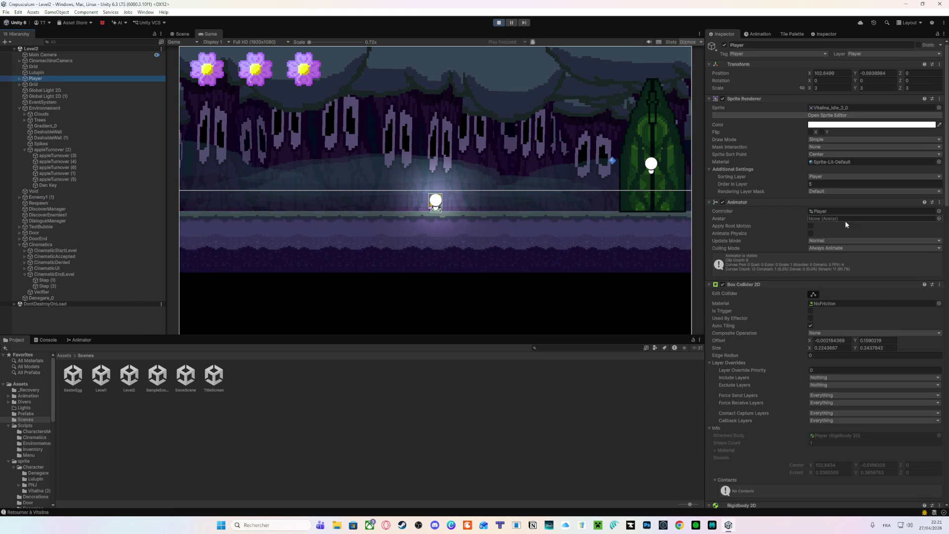
pyautogui.scroll(-10, 872, 218)
pyautogui.scroll(-20, 835, 247)
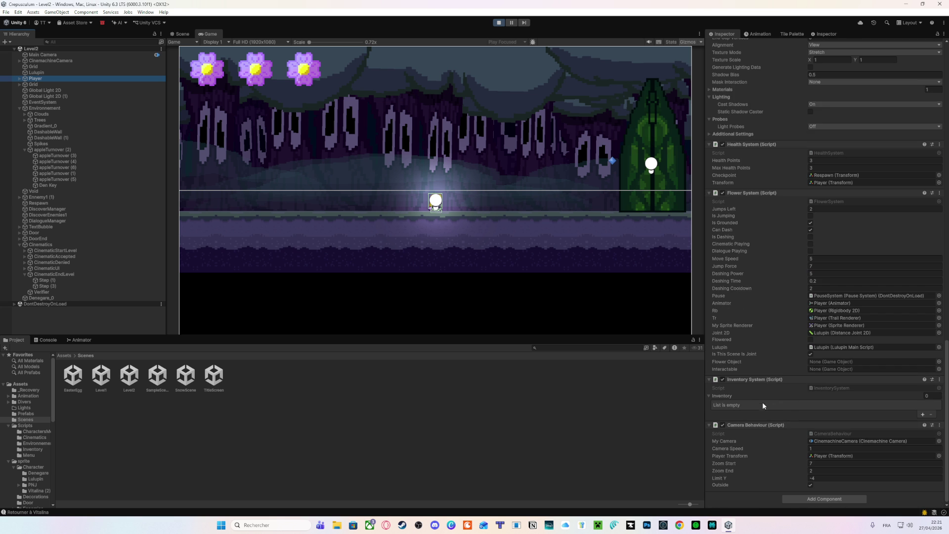
pyautogui.click(921, 413)
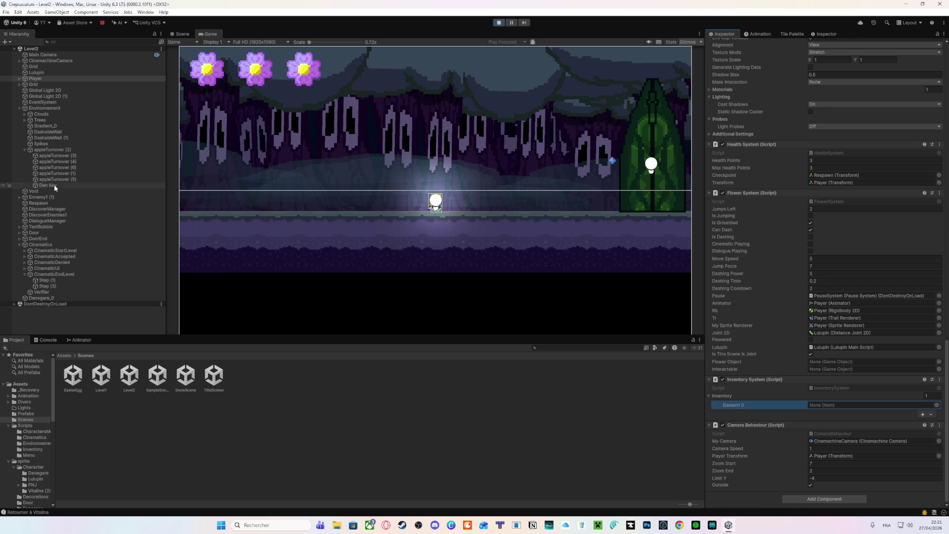
pyautogui.moveTo(597, 279)
pyautogui.mouseDown()
pyautogui.moveTo(836, 375)
pyautogui.moveTo(830, 405)
pyautogui.moveTo(815, 405)
pyautogui.mouseUp()
# Step: Check that Step (3)'s CE_LaunchVerifier searches for 'Clé de Den', then refocus the running game
pyautogui.click(44, 286)
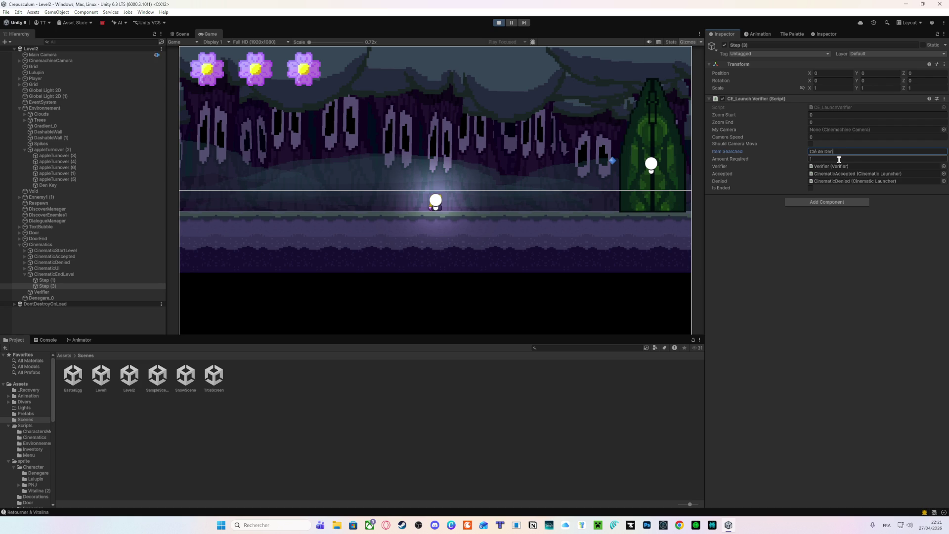
pyautogui.click(68, 293)
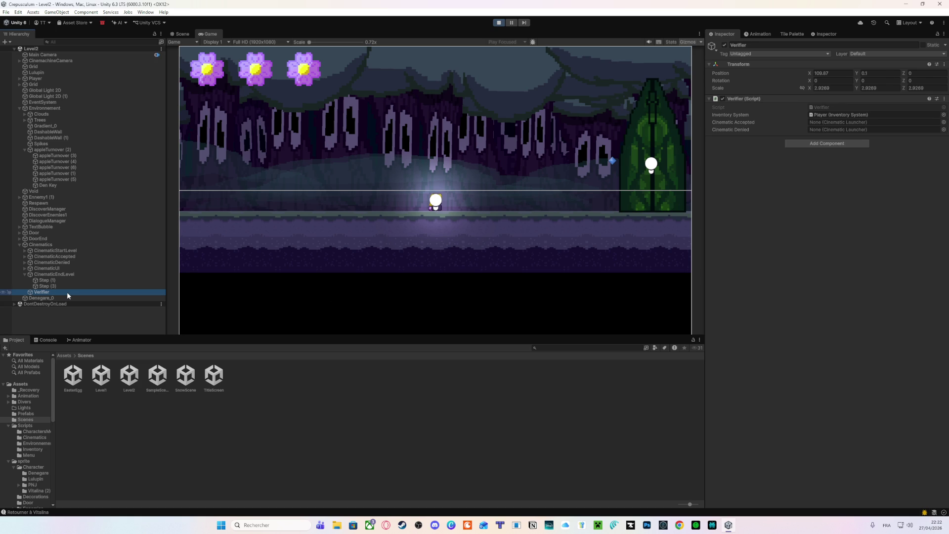
pyautogui.click(67, 286)
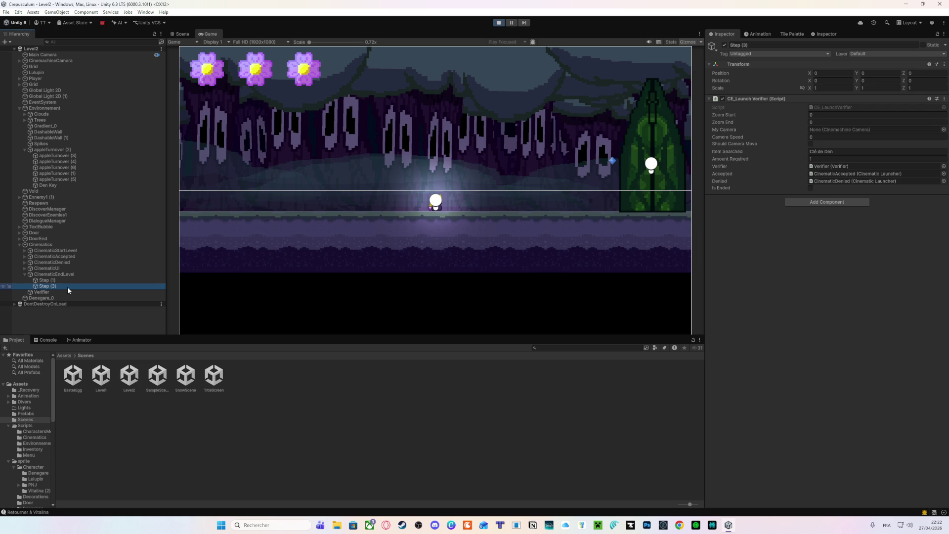
pyautogui.click(587, 241)
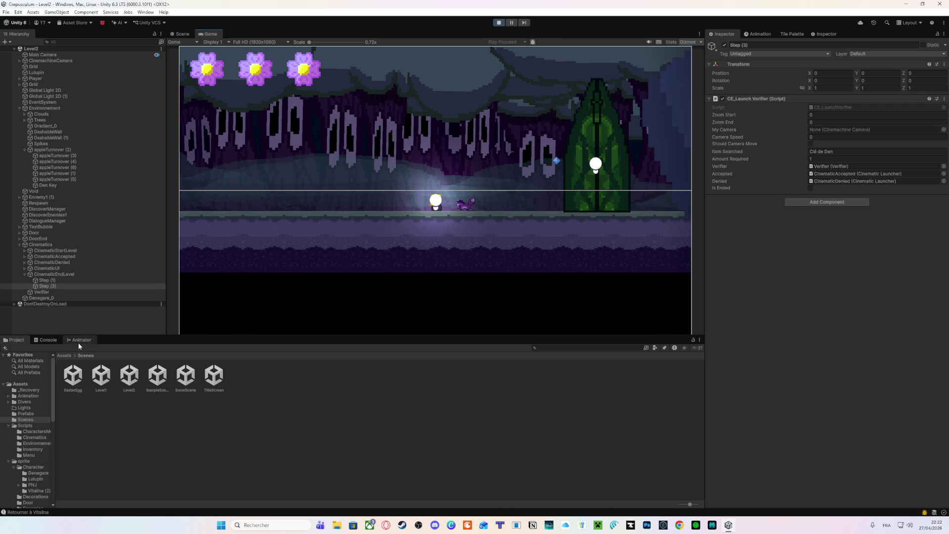
# Step: Show the Console with Collapse on, then advance Lulupin's door dialogue until the NullReferenceException appears
pyautogui.click(48, 340)
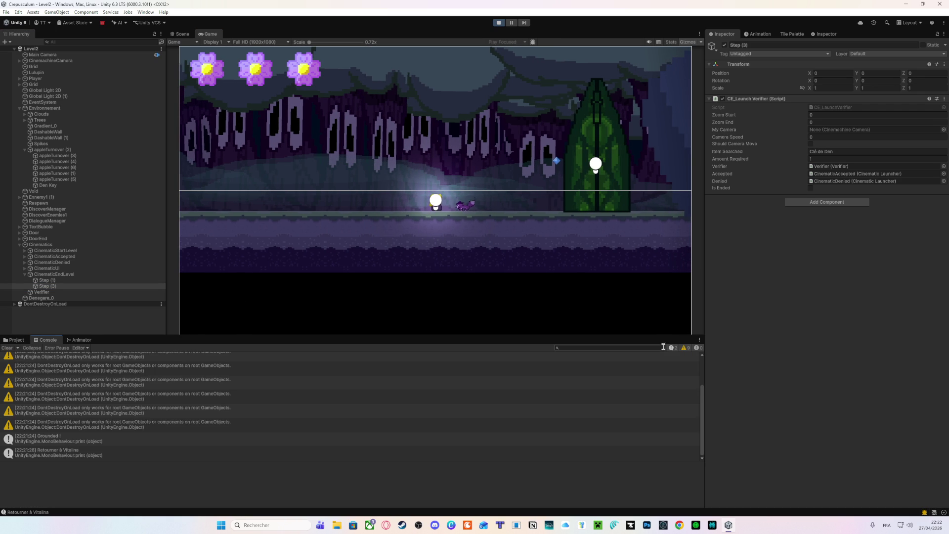
pyautogui.click(31, 348)
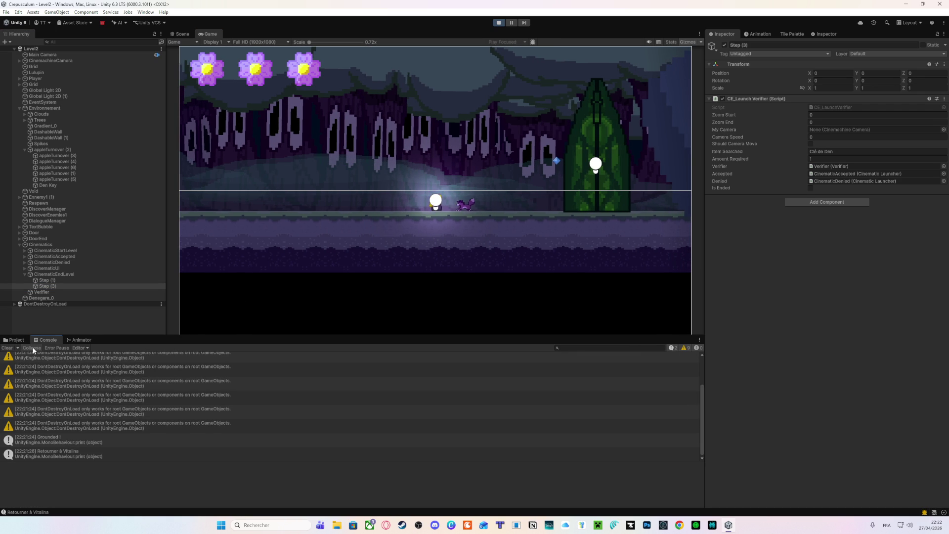
pyautogui.scroll(-1, 215, 389)
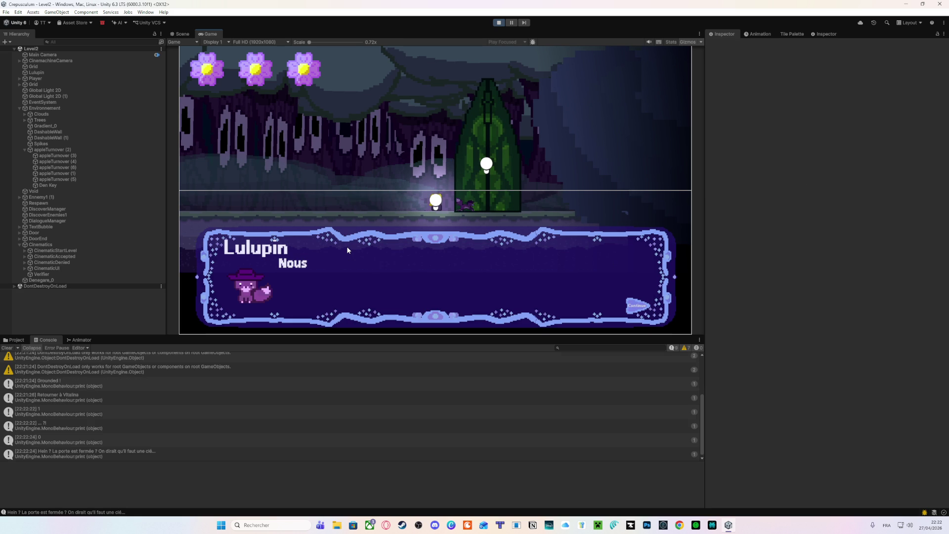
pyautogui.press('Left')
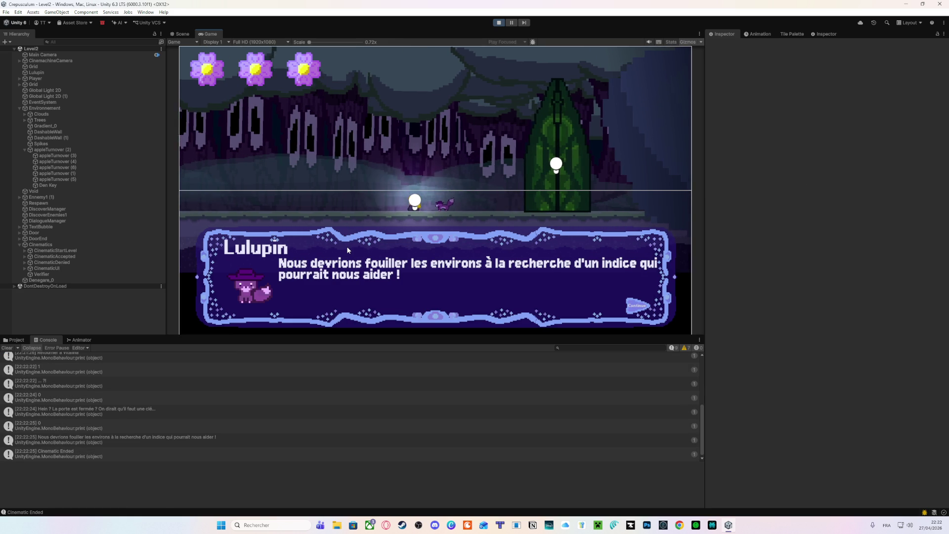
pyautogui.press('space')
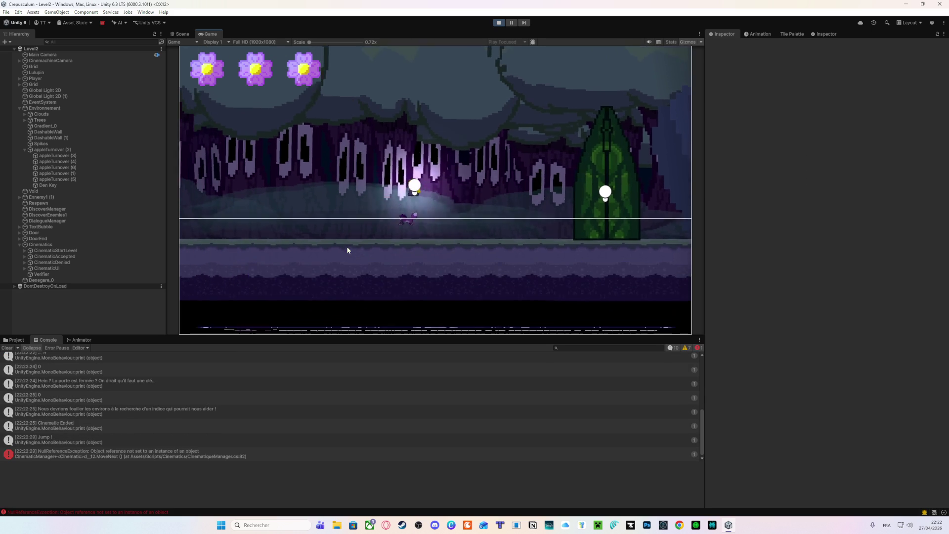
# Step: Inspect the NullReferenceException, the Cinematic Manager, and the dialogue, 'Cinematic Ended' and 'Jump !' stack traces
pyautogui.click(172, 455)
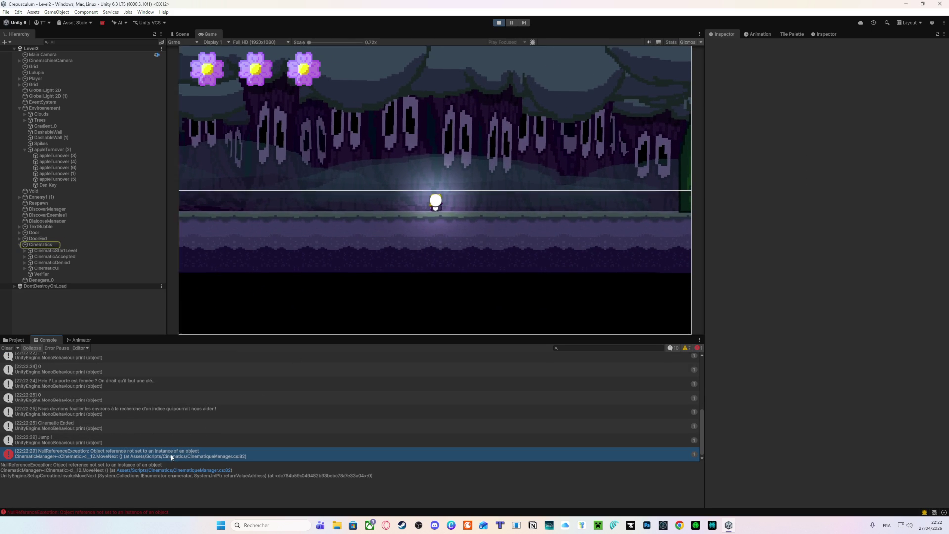
pyautogui.click(44, 246)
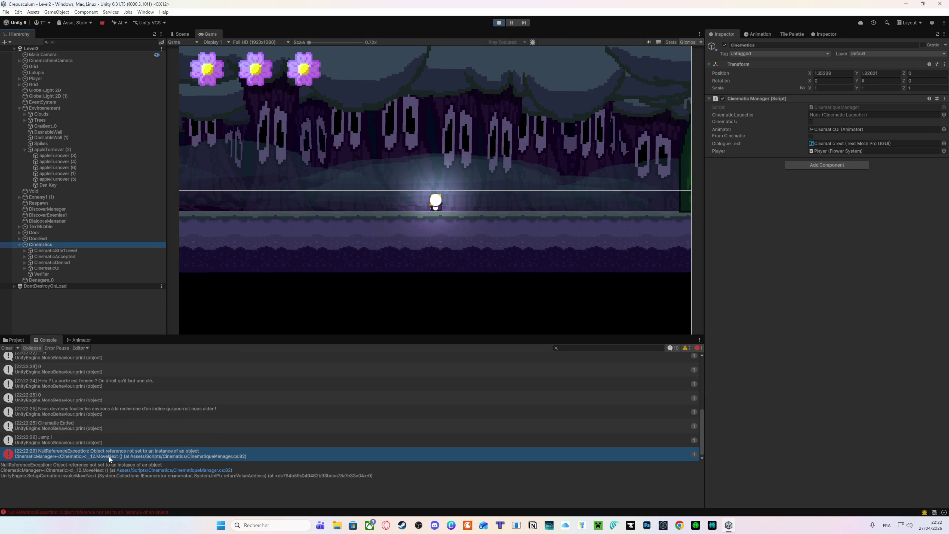
pyautogui.click(114, 440)
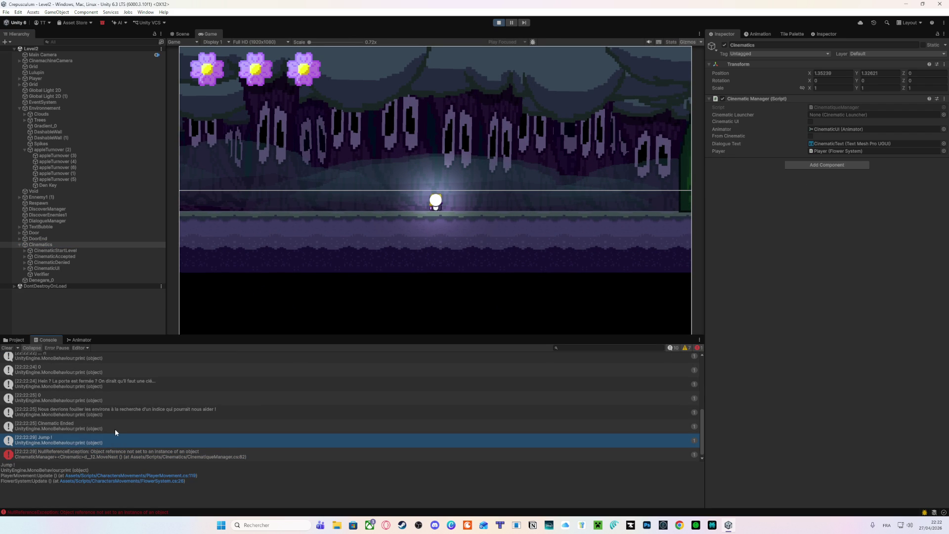
pyautogui.click(115, 426)
pyautogui.click(116, 413)
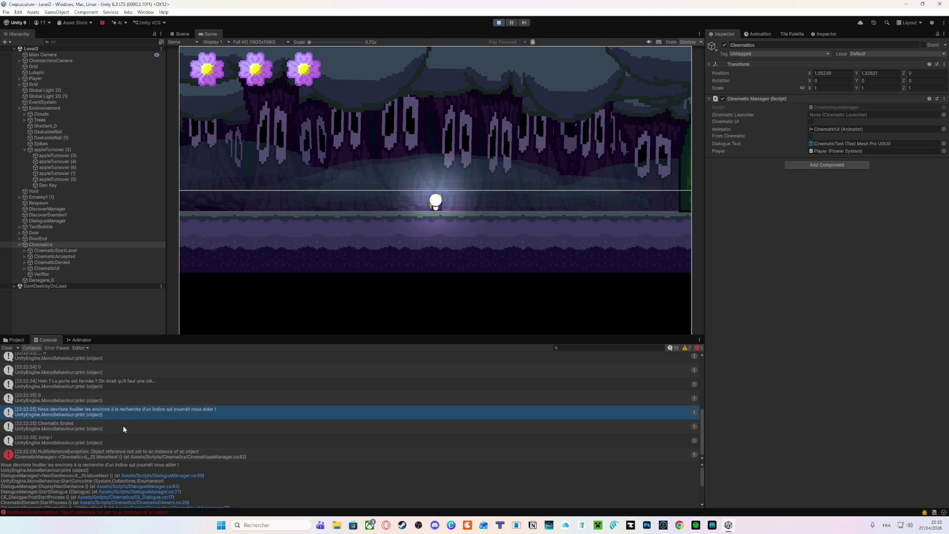
pyautogui.click(123, 428)
pyautogui.click(120, 440)
pyautogui.click(120, 428)
pyautogui.click(118, 437)
pyautogui.click(117, 426)
pyautogui.click(117, 438)
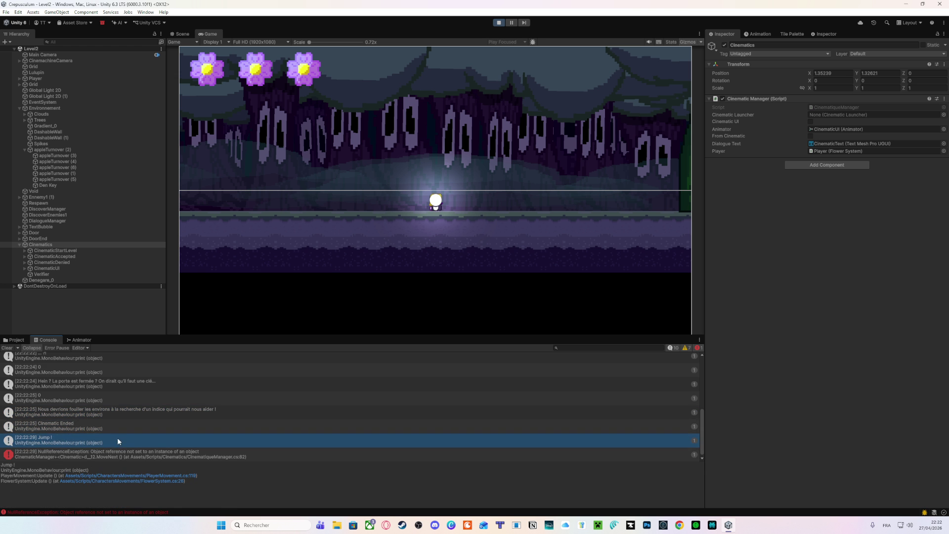
# Step: Jump along the forest path, walk left off the ledge into the cave, and move past the fox
pyautogui.press('Left')
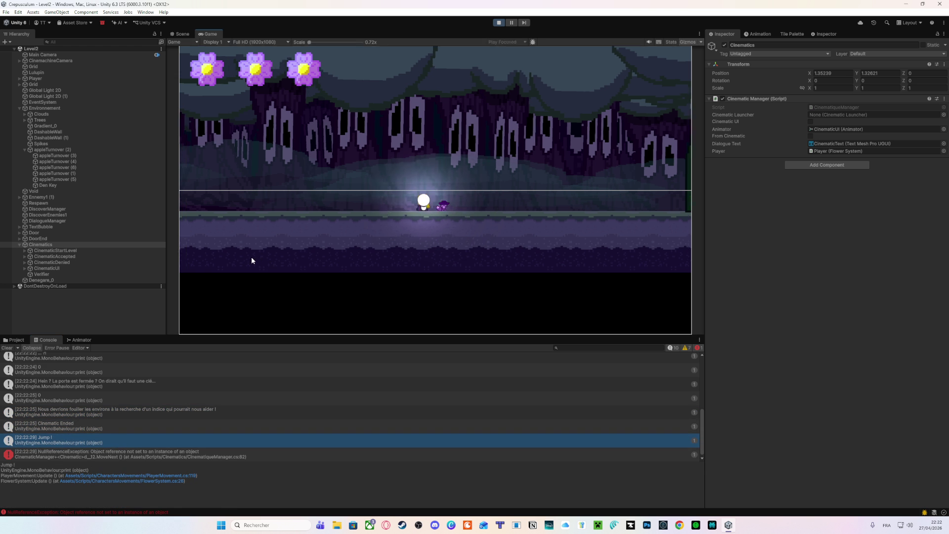
pyautogui.press('space')
pyautogui.press('space')
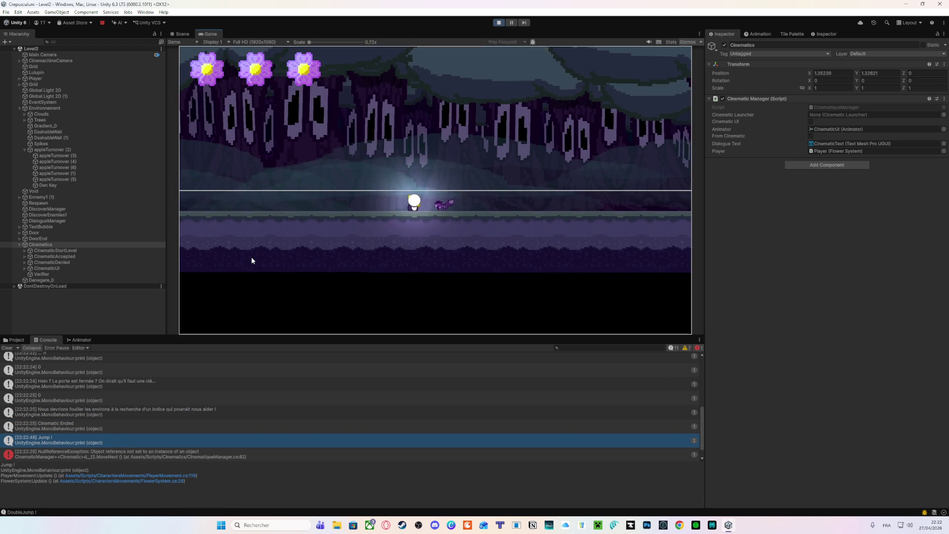
pyautogui.press('space')
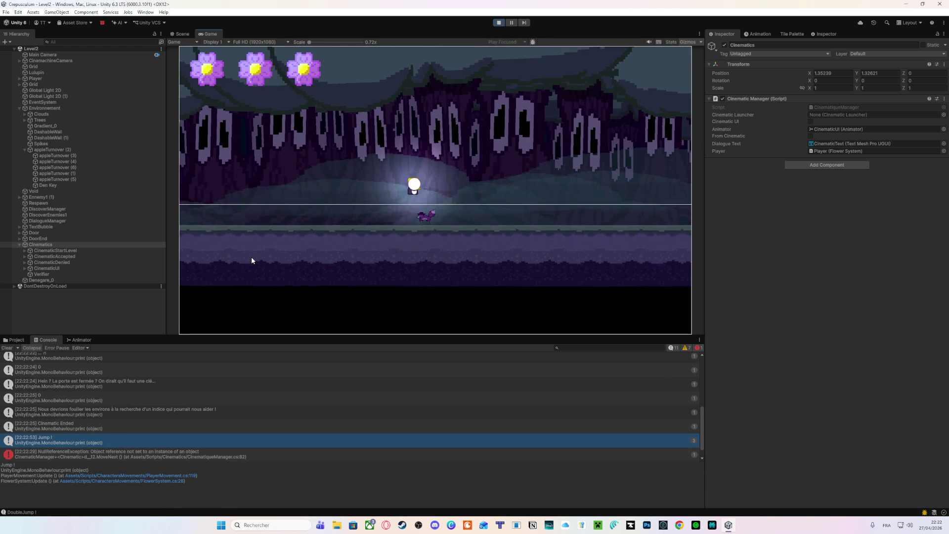
pyautogui.press('shift')
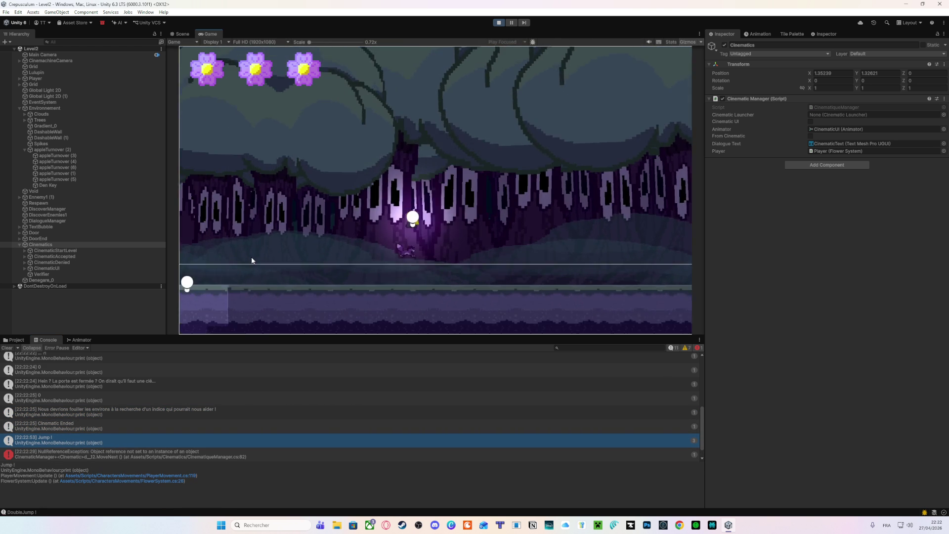
pyautogui.press('Left')
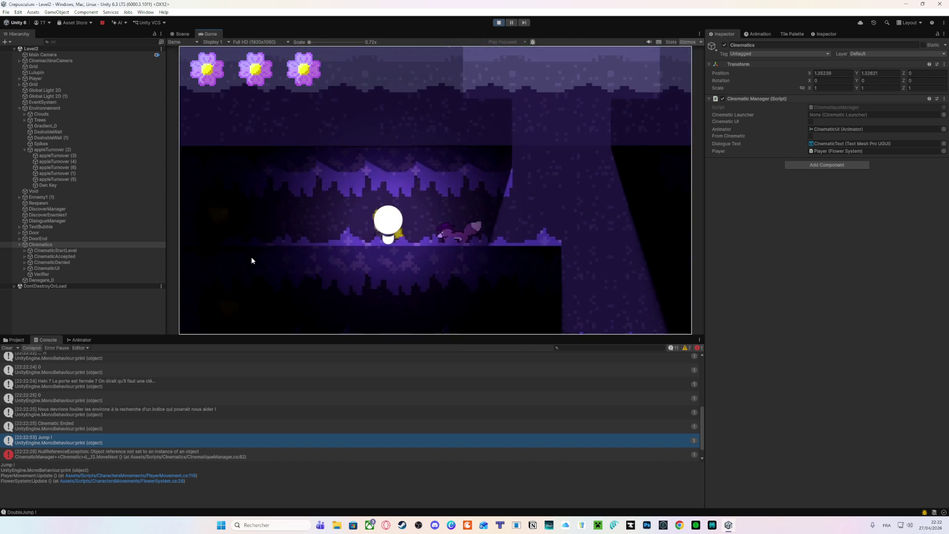
pyautogui.press('Right')
pyautogui.press('Left')
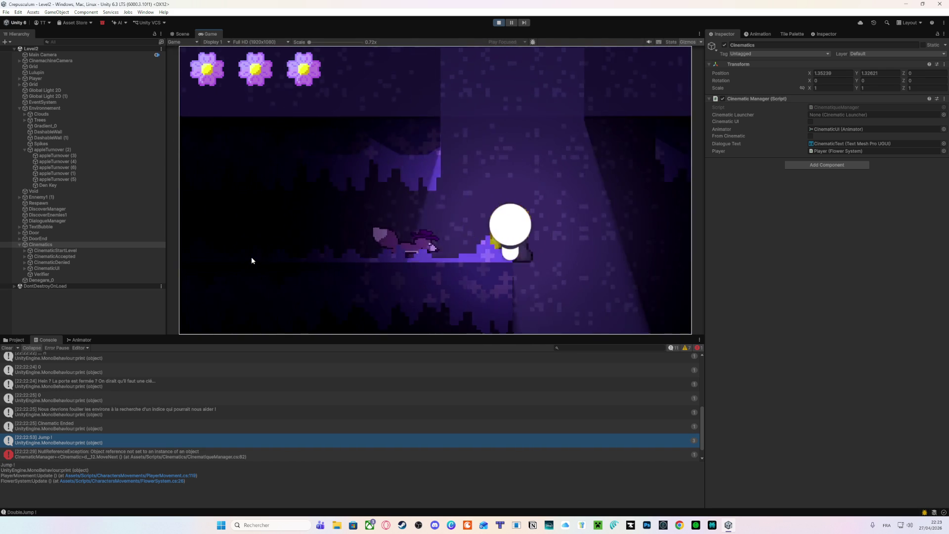
# Step: Dash back and forth past the purple enemy in the cave
pyautogui.press('shift')
pyautogui.press('Right')
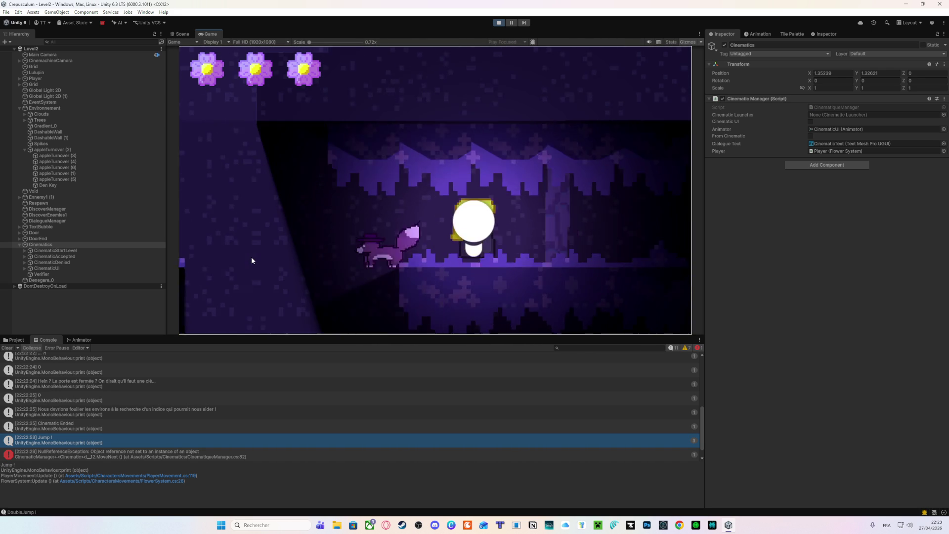
pyautogui.press('shift')
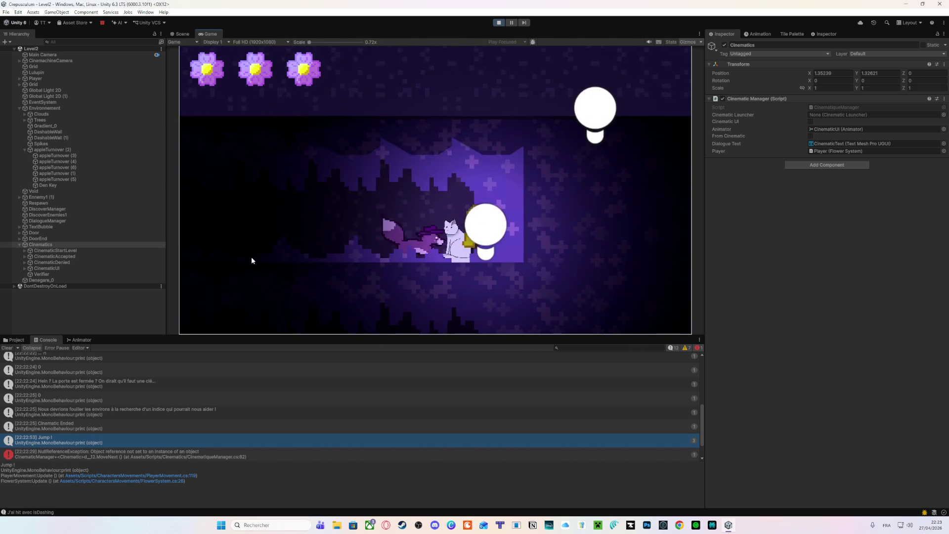
pyautogui.press('Left')
pyautogui.press('Right')
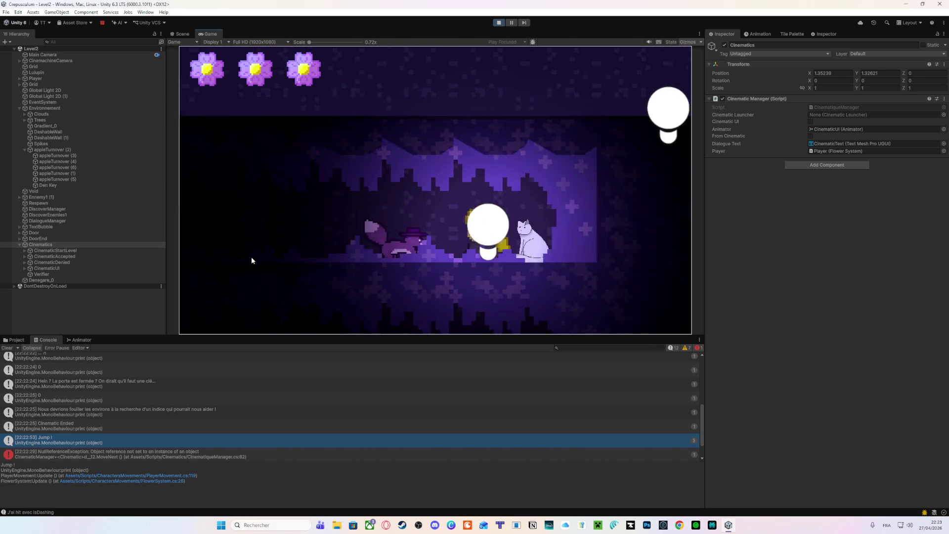
pyautogui.press('Left')
pyautogui.press('shift')
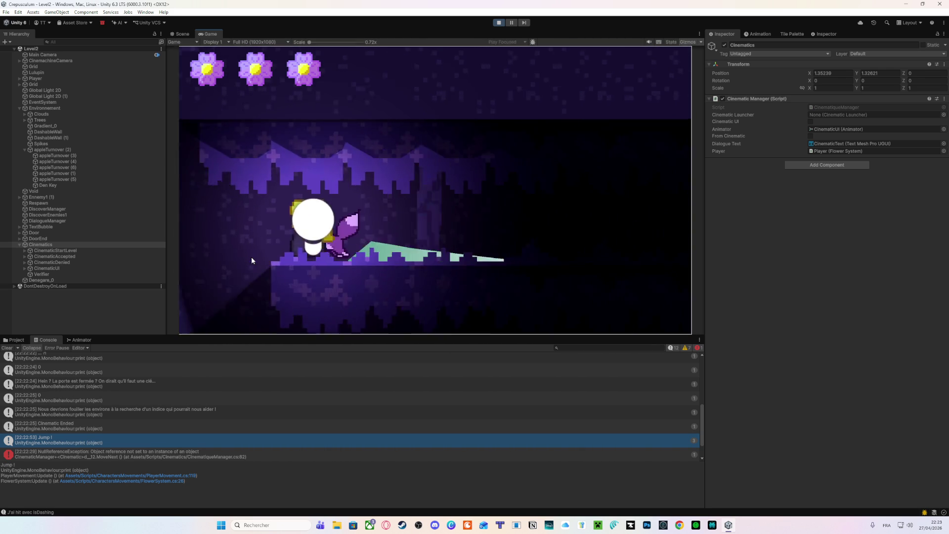
pyautogui.press('Right')
# Step: Jump repeatedly up the platforms back toward the forest path, then stop play mode
pyautogui.press('space')
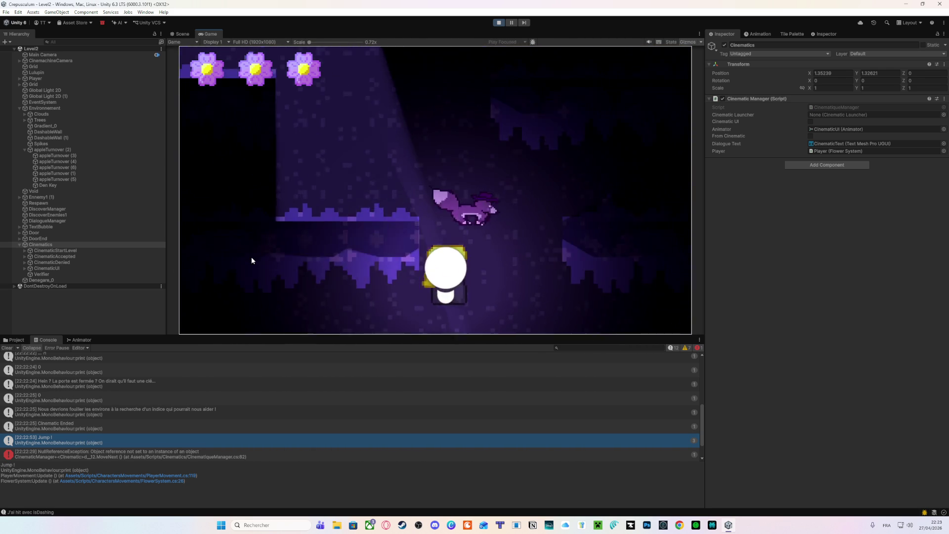
pyautogui.press('space')
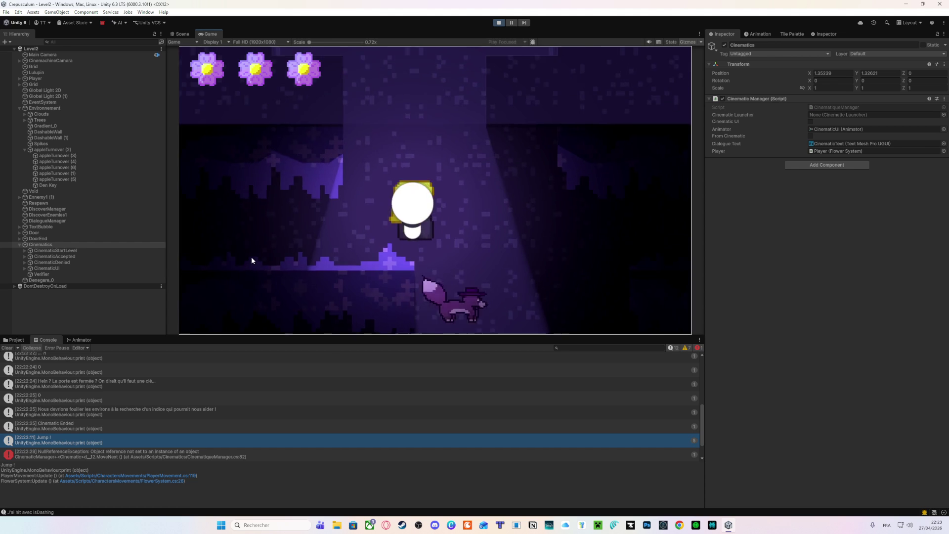
pyautogui.press('space')
pyautogui.press('space')
pyautogui.press('space')
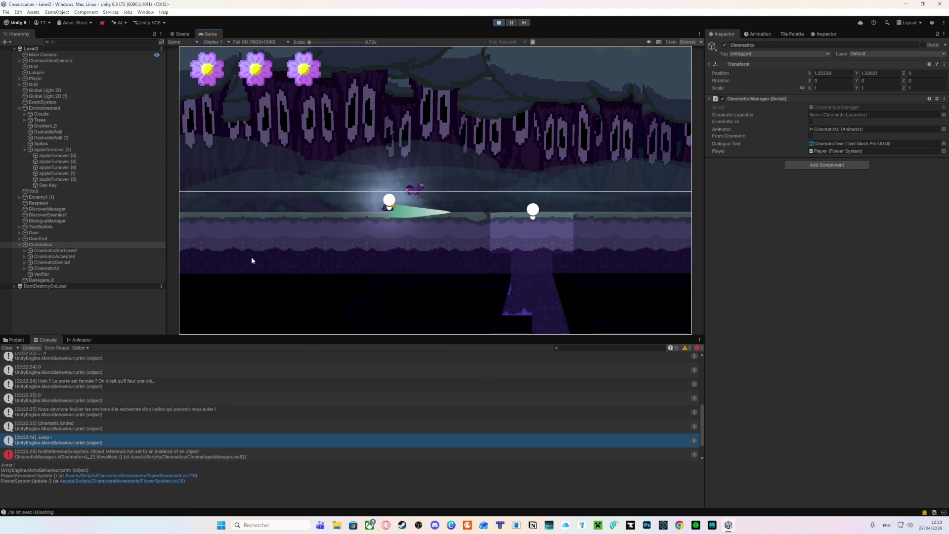
pyautogui.press('space')
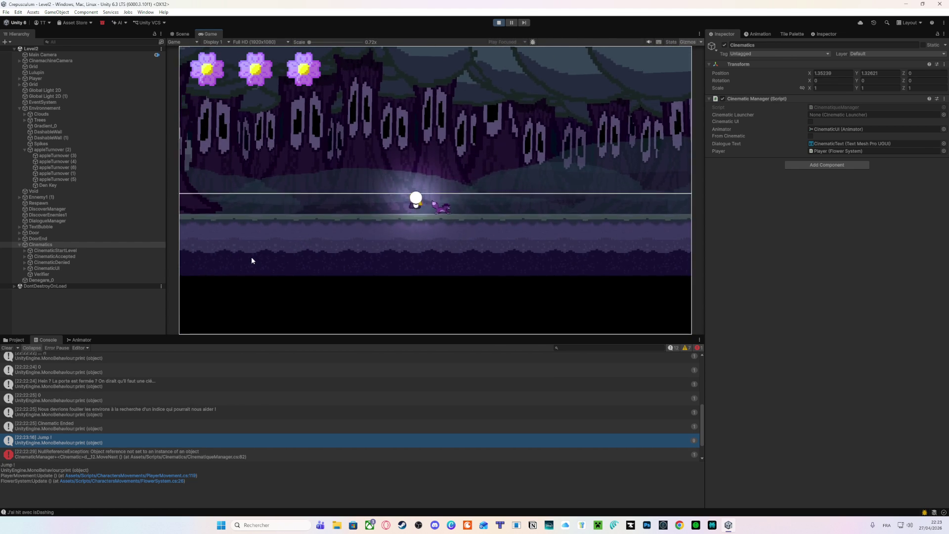
pyautogui.press('space')
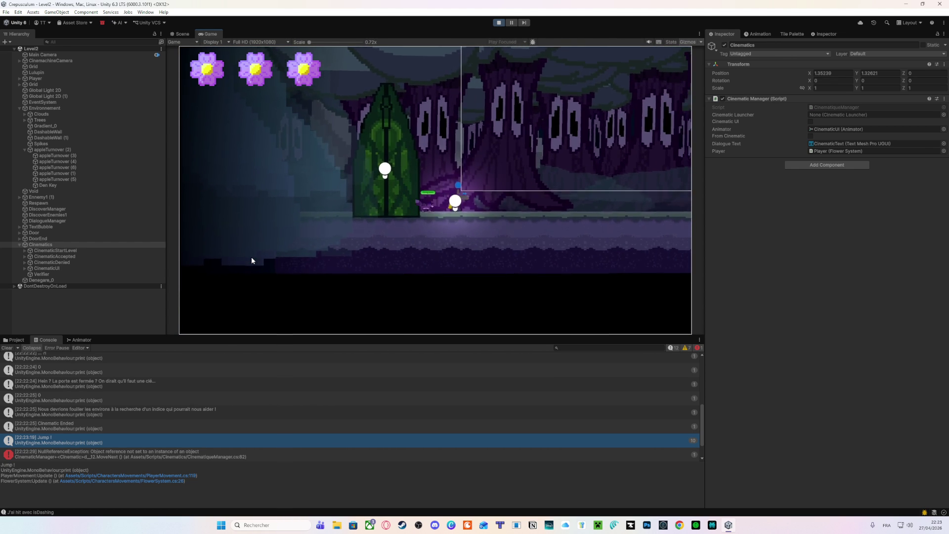
pyautogui.press('space')
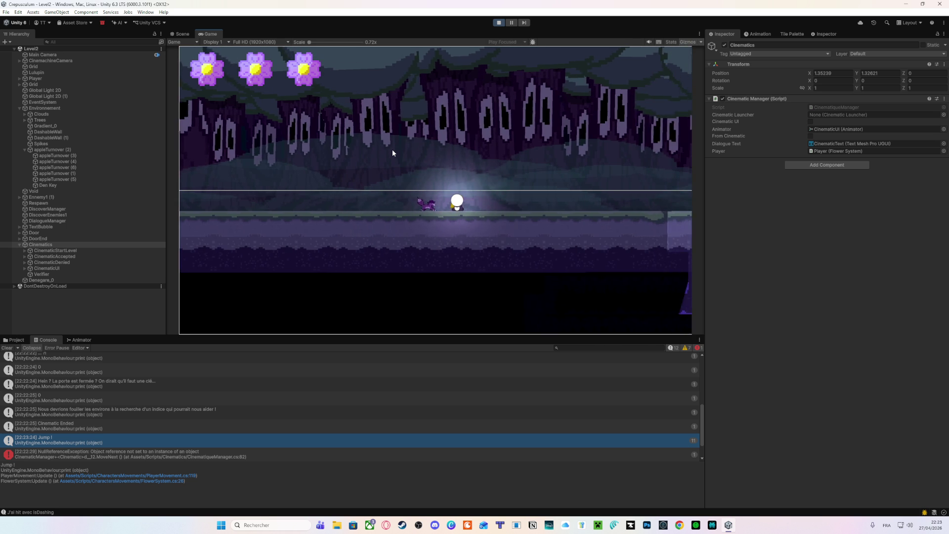
pyautogui.press('space')
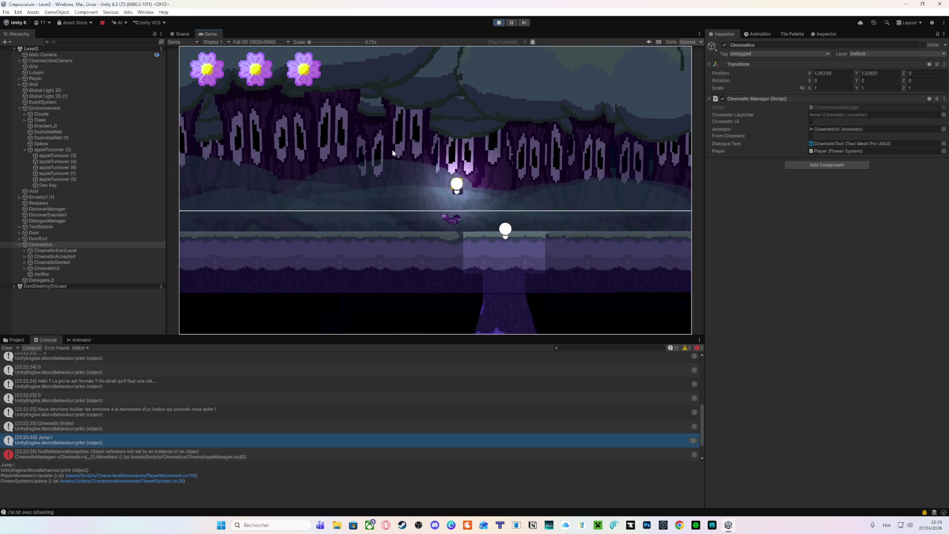
pyautogui.press('space')
pyautogui.press('shift')
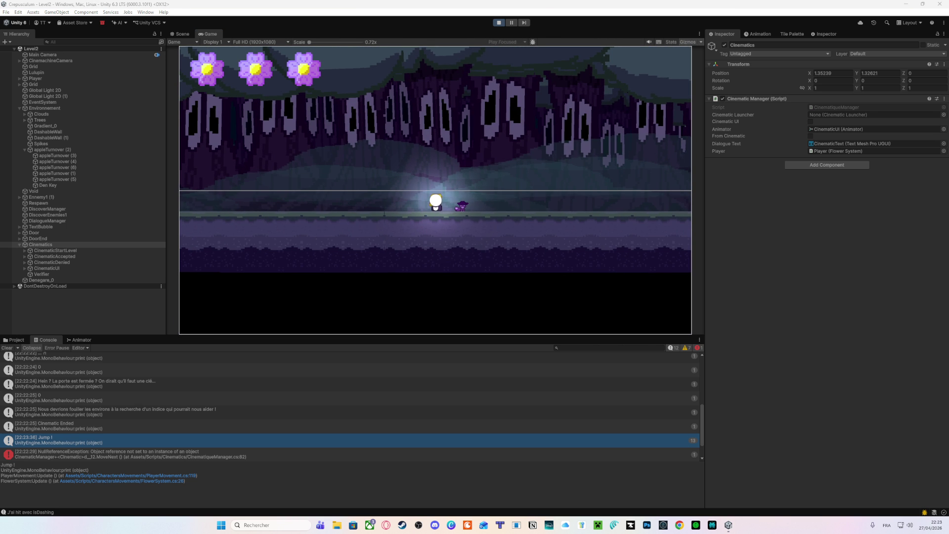
pyautogui.click(500, 24)
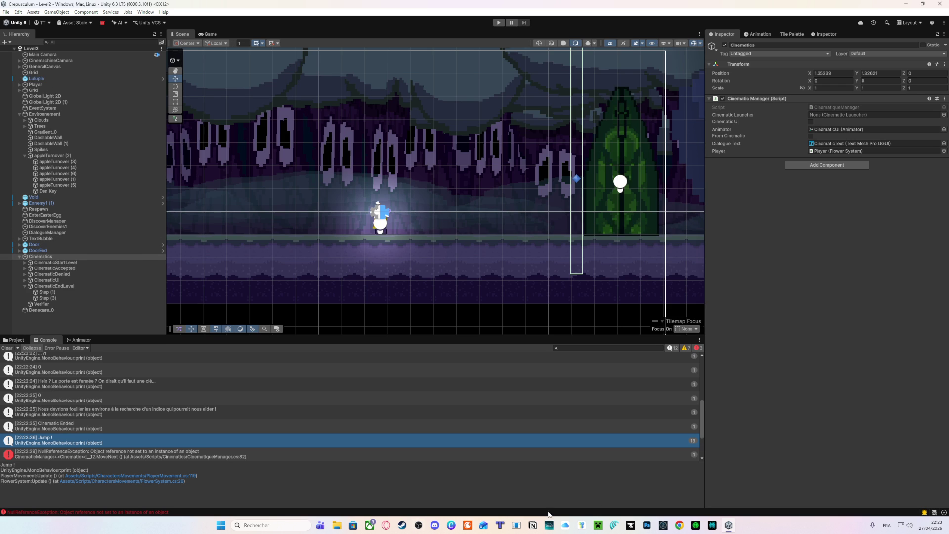
# Step: Browse the Project window to Assets > Scripts > Cinematics and select the Verifier script
pyautogui.click(16, 340)
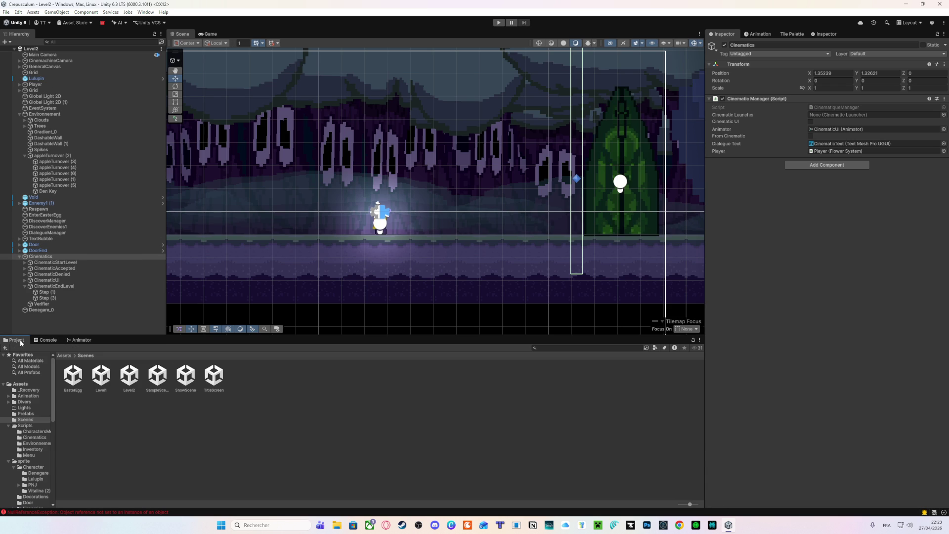
pyautogui.click(63, 354)
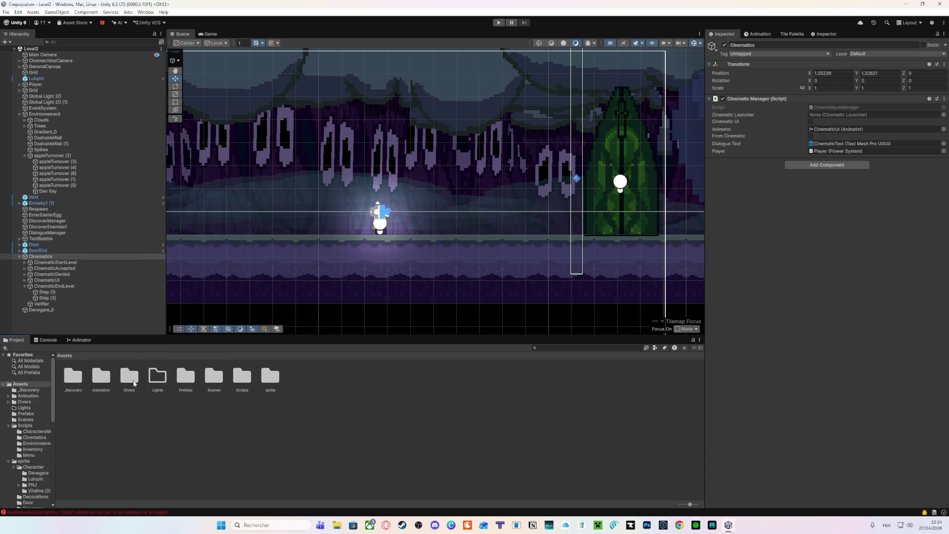
pyautogui.doubleClick(242, 380)
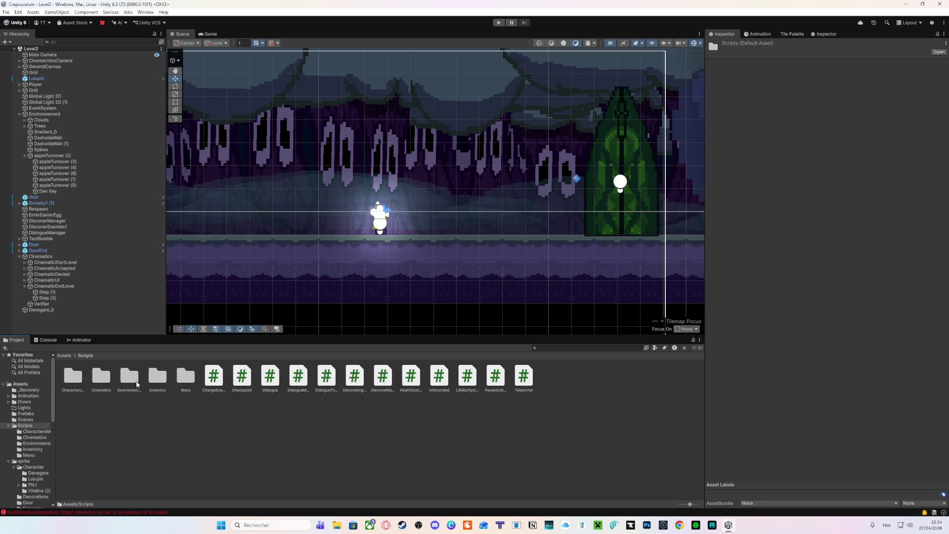
pyautogui.doubleClick(97, 378)
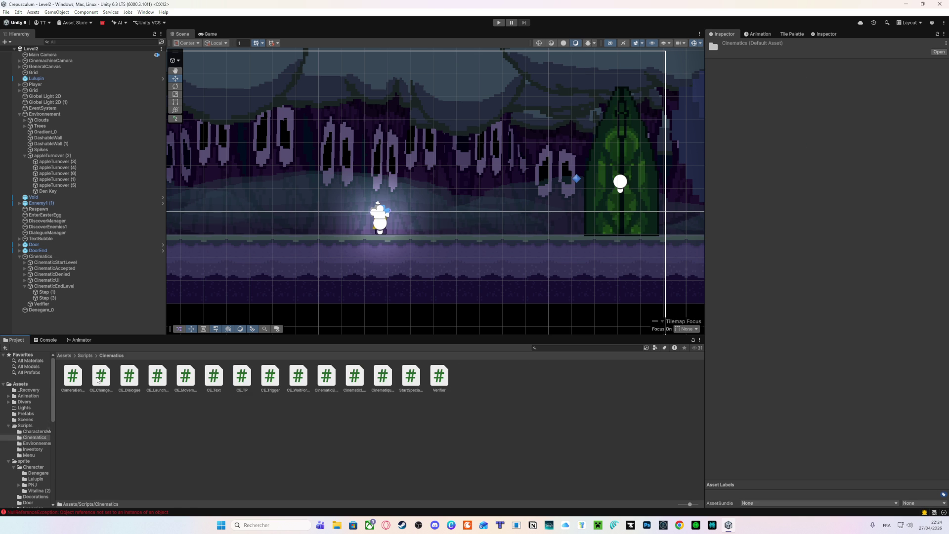
pyautogui.click(439, 378)
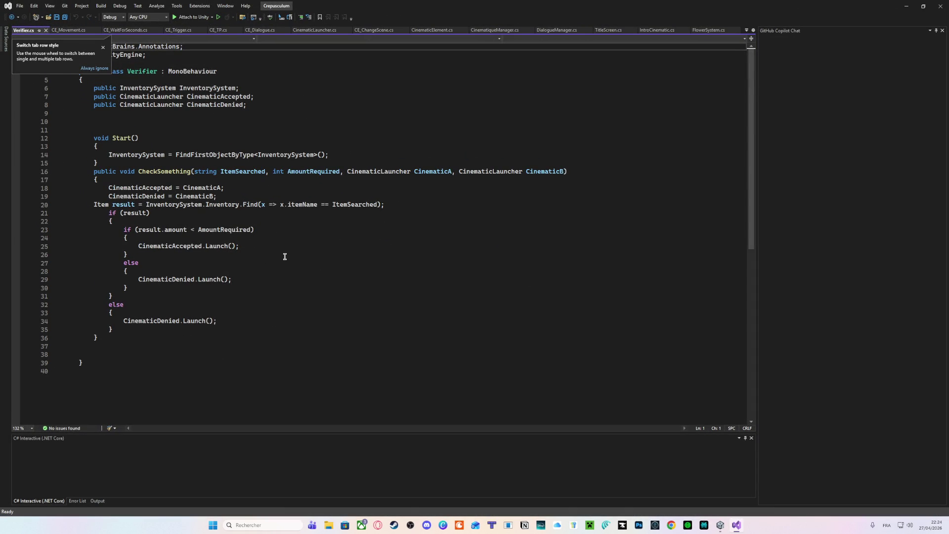
# Step: Try a print line after line 34, remove it, save Verifier.cs, and close the Copilot Chat pane
pyautogui.scroll(-1, 266, 226)
pyautogui.scroll(1, 266, 226)
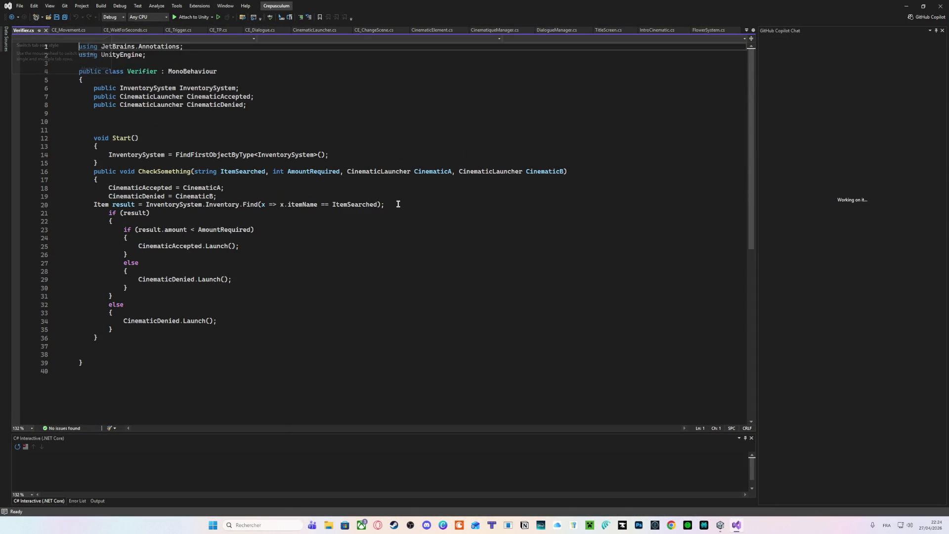
pyautogui.click(147, 218)
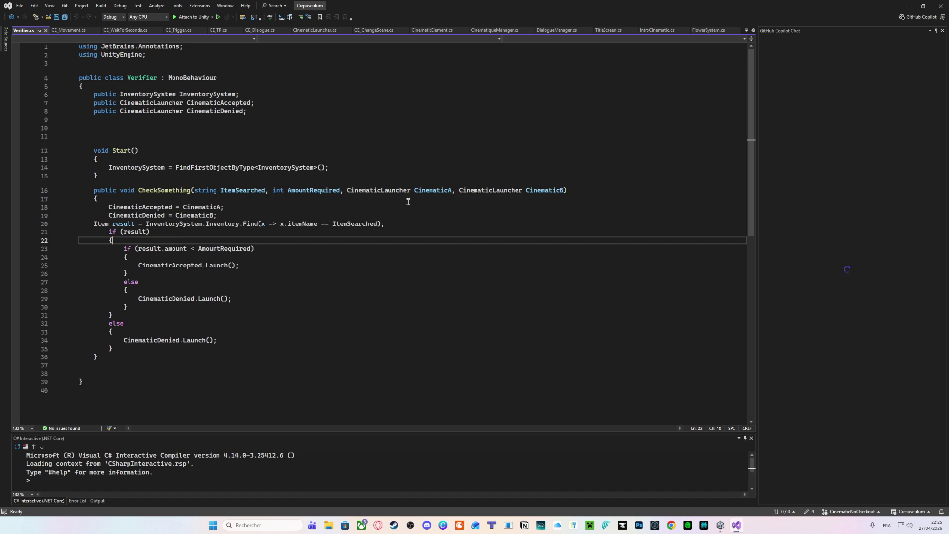
pyautogui.click(236, 341)
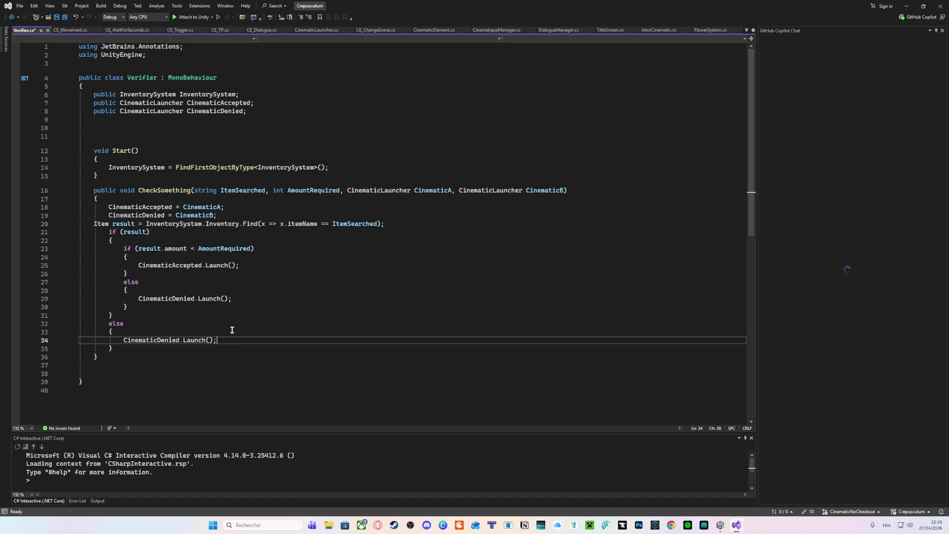
pyautogui.press('Return')
pyautogui.write('print')
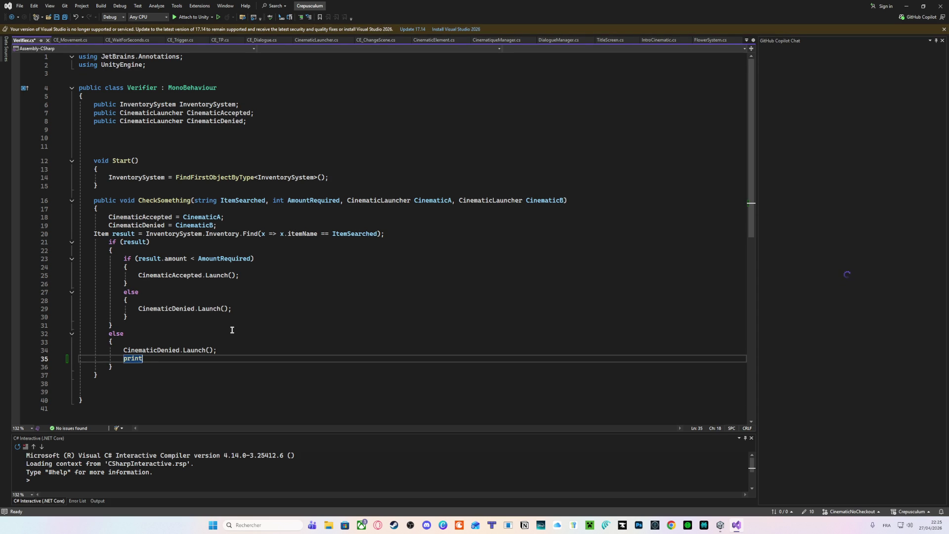
pyautogui.press('BackSpace')
pyautogui.press('BackSpace')
pyautogui.hotkey('ctrl', 's')
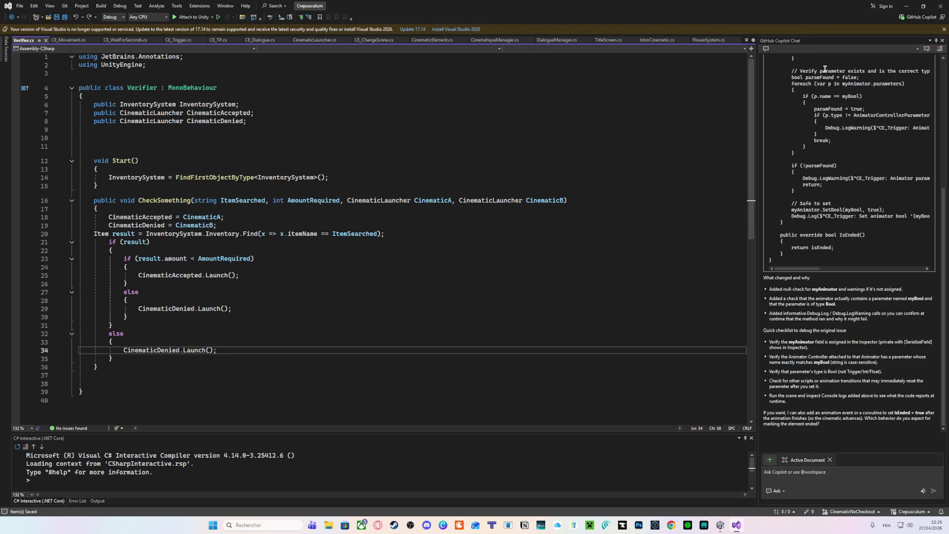
pyautogui.click(941, 41)
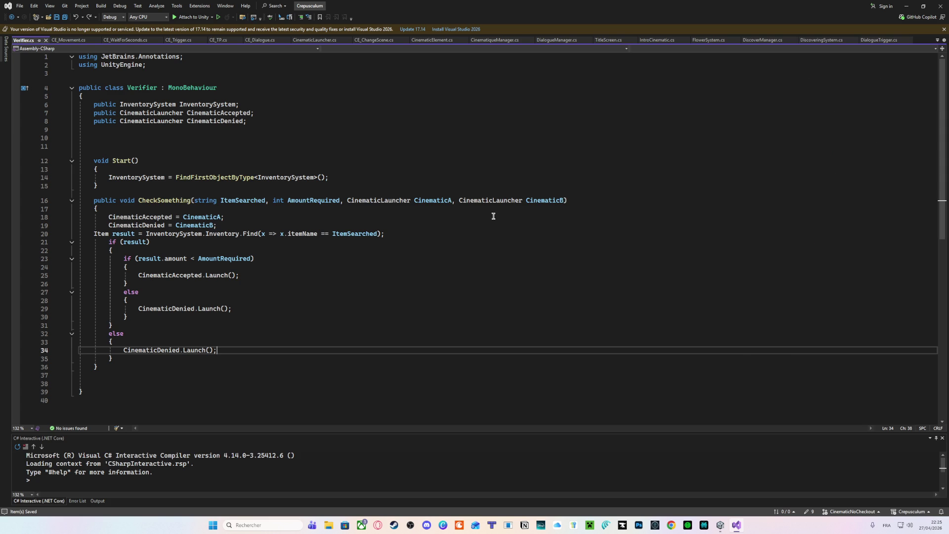
pyautogui.click(277, 248)
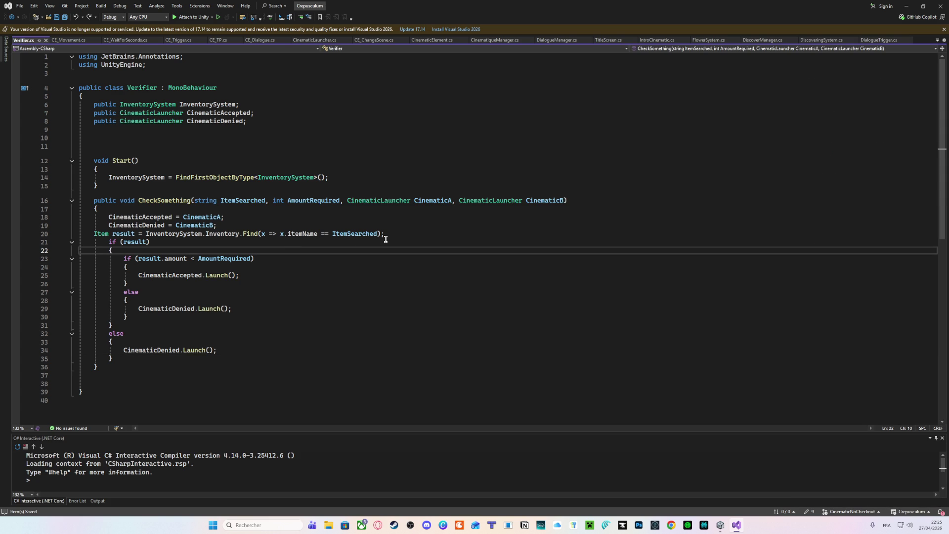
# Step: Add Copilot's item-found print statement on line 23 and save Verifier.cs
pyautogui.press('Return')
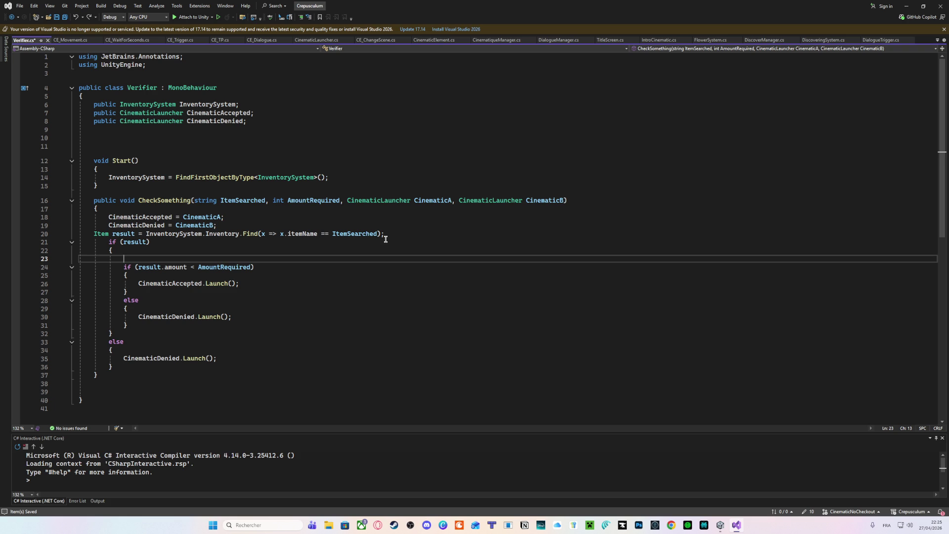
pyautogui.write('print')
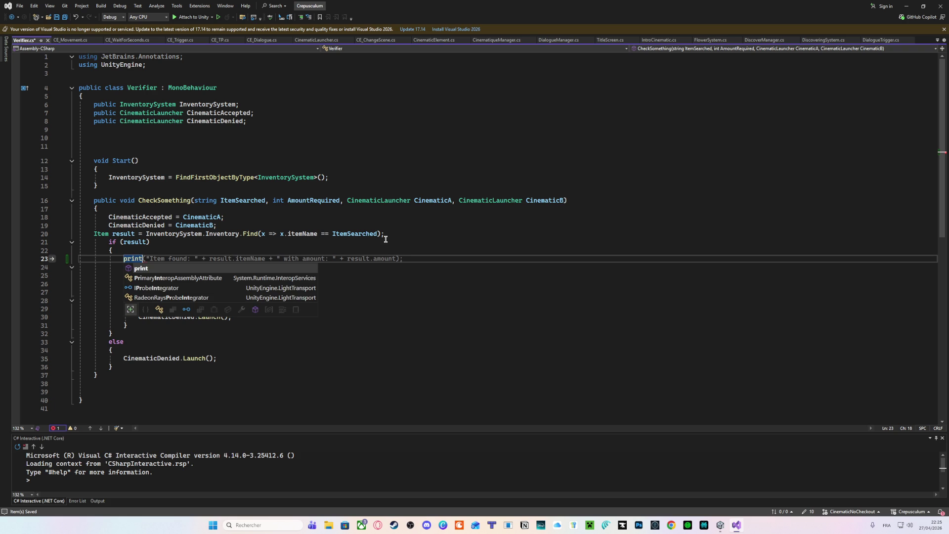
pyautogui.press('Escape')
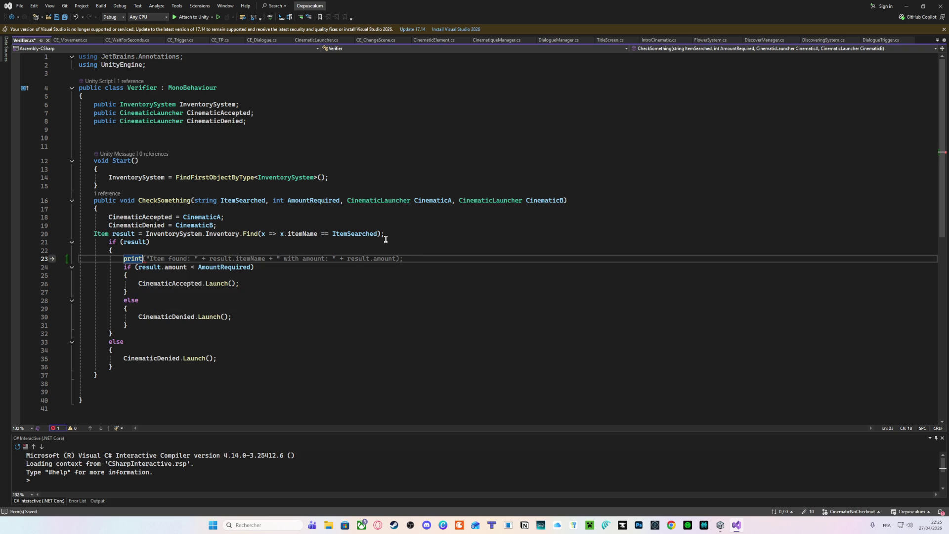
pyautogui.press('Tab')
pyautogui.hotkey('ctrl', 's')
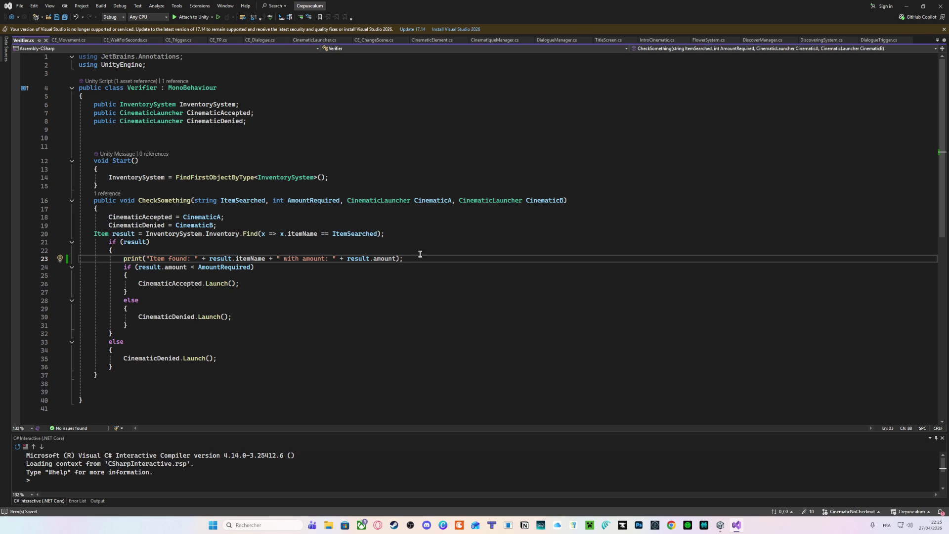
# Step: Add print("Item not found: " + ItemSearched) in the else branch, save, and switch to Unity
pyautogui.moveTo(429, 256)
pyautogui.mouseDown()
pyautogui.moveTo(109, 256)
pyautogui.moveTo(123, 258)
pyautogui.mouseUp()
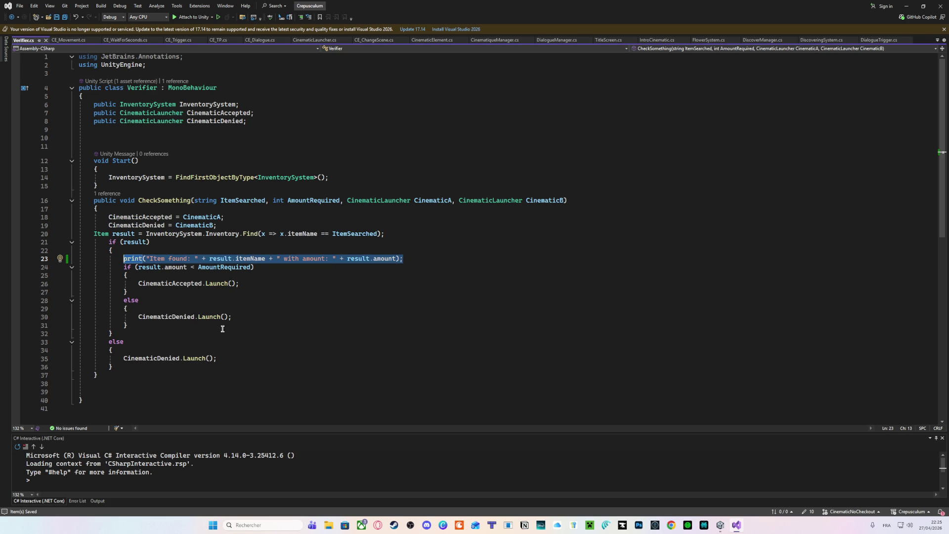
pyautogui.click(248, 357)
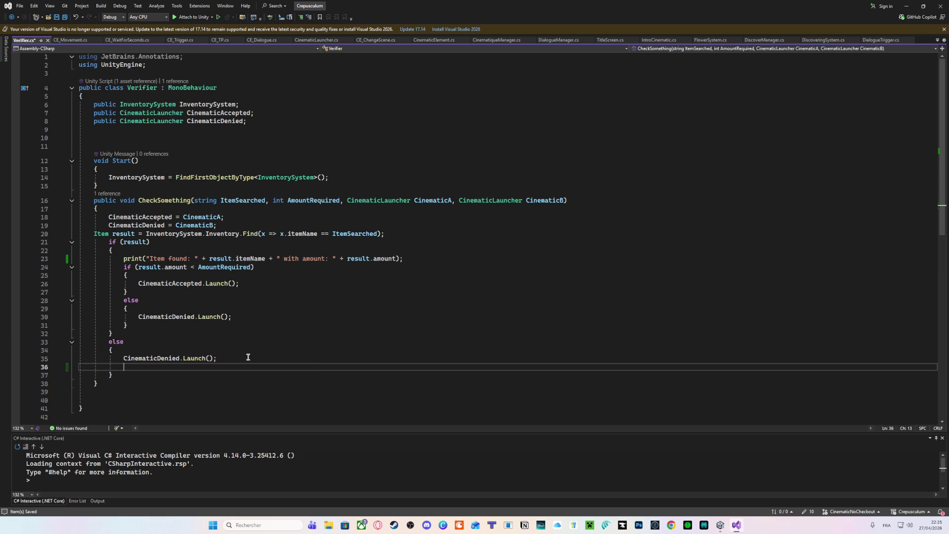
pyautogui.press('Return')
pyautogui.write('print')
pyautogui.press('Escape')
pyautogui.press('Tab')
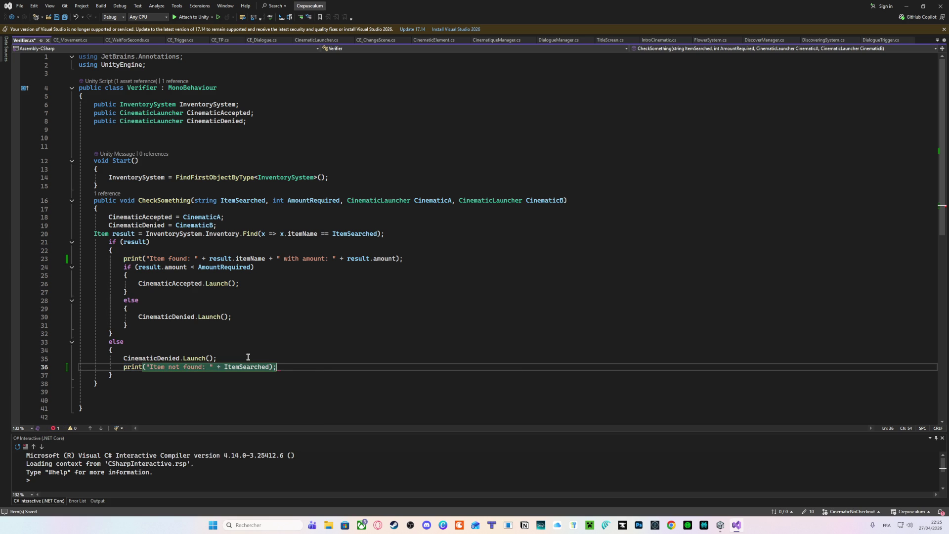
pyautogui.hotkey('ctrl', 's')
pyautogui.click(906, 7)
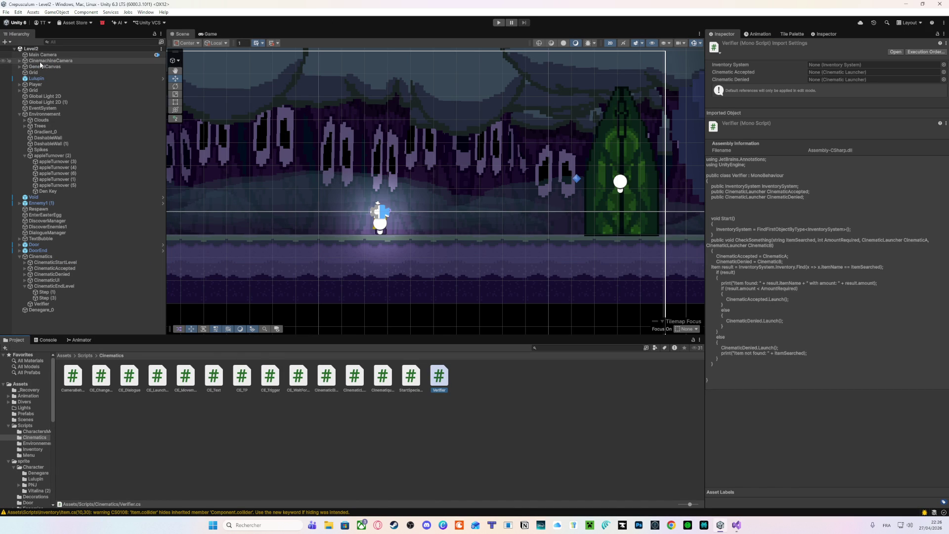
# Step: Add one empty slot to the Player's Inventory list and drag the Den Key into it
pyautogui.click(45, 85)
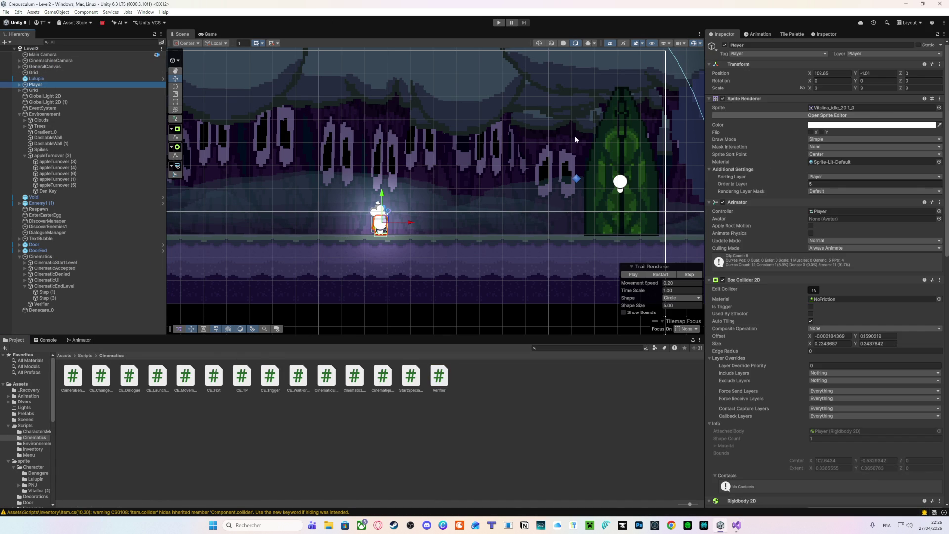
pyautogui.scroll(-10, 841, 286)
pyautogui.scroll(-15, 801, 334)
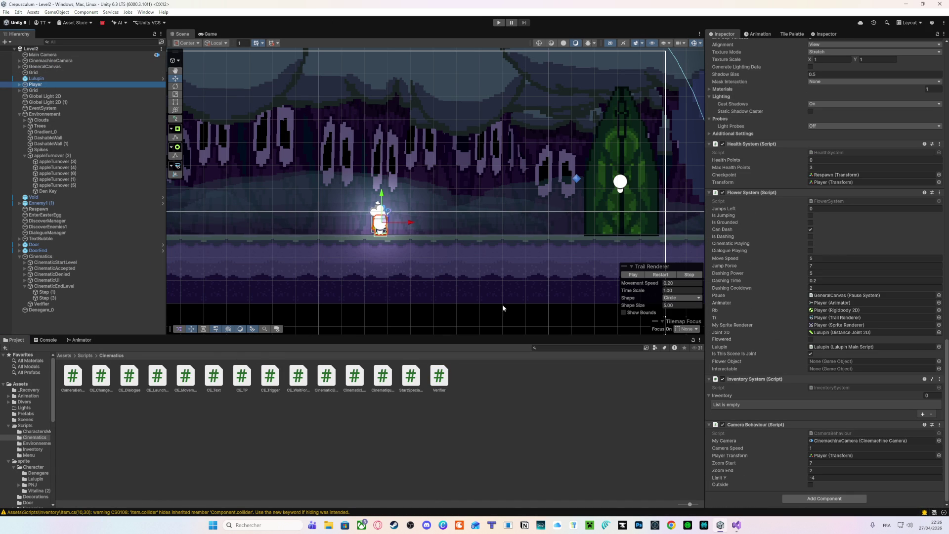
pyautogui.click(922, 414)
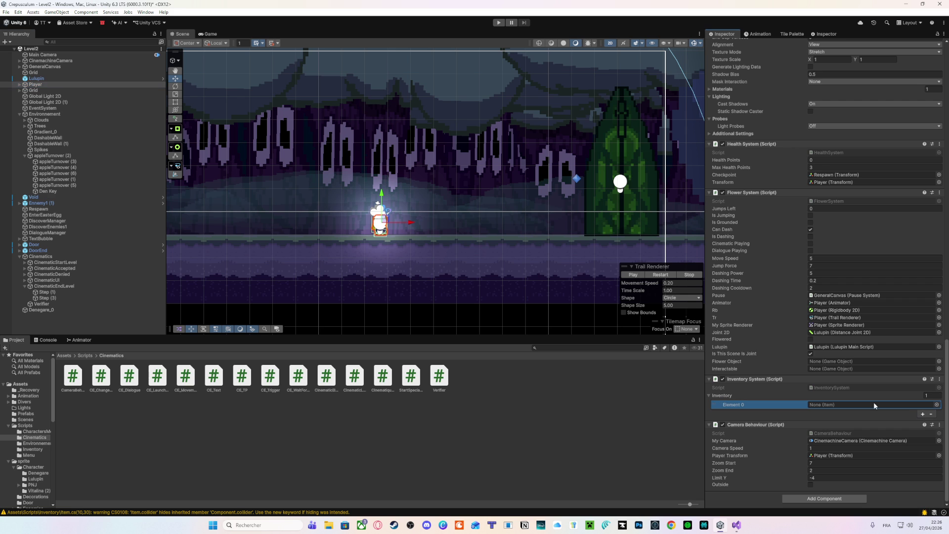
pyautogui.moveTo(47, 191)
pyautogui.mouseDown()
pyautogui.moveTo(656, 388)
pyautogui.moveTo(847, 404)
pyautogui.mouseUp()
# Step: Select LifeBar, enter Play mode, and focus the running game
pyautogui.click(457, 196)
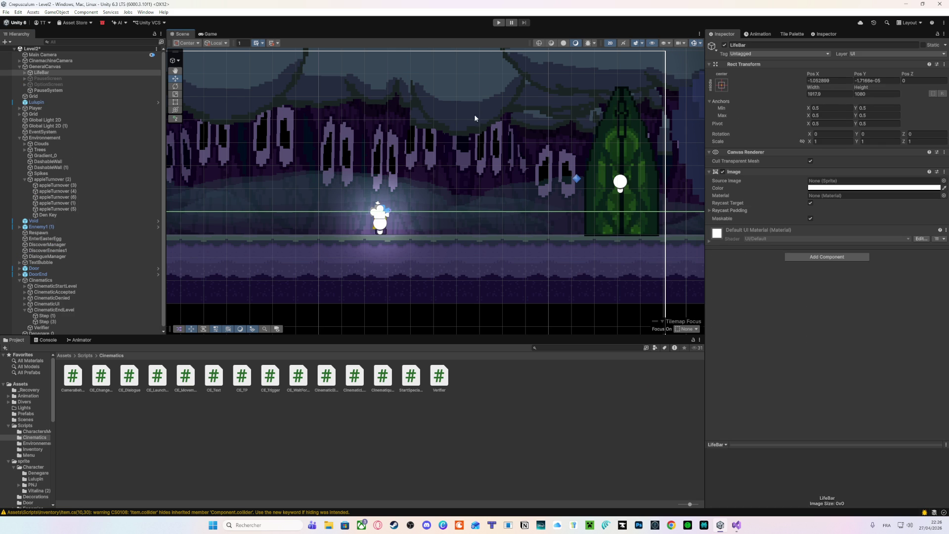
pyautogui.click(496, 22)
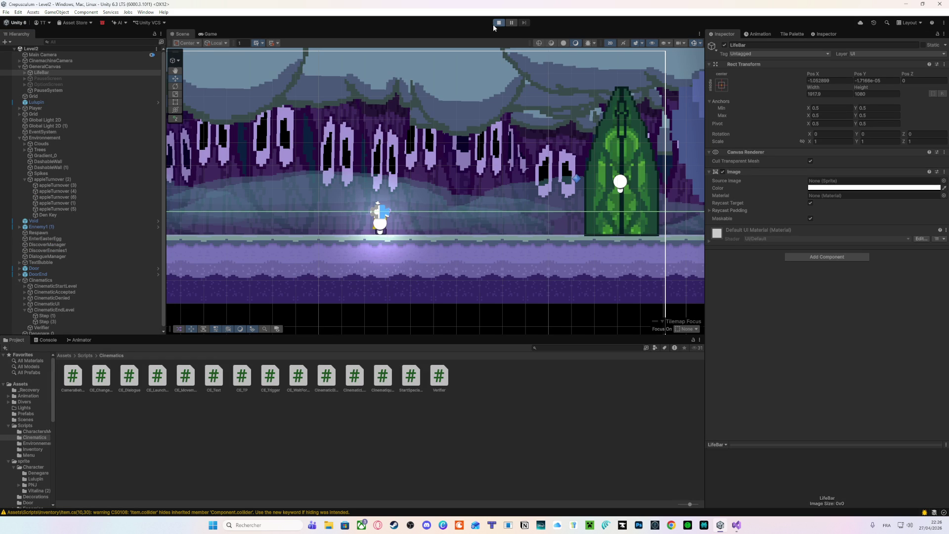
pyautogui.click(50, 340)
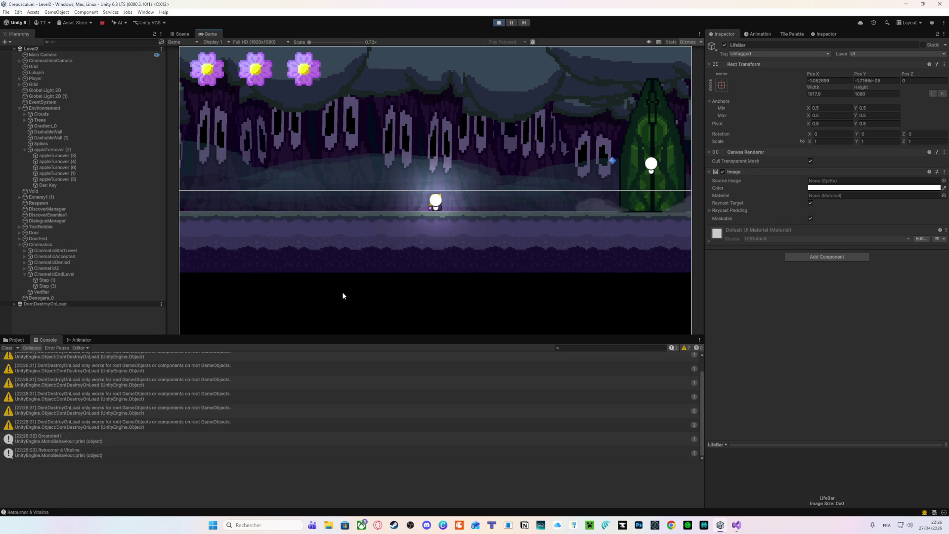
# Step: Walk to the locked door so the key check logs 'Clé de Den with amount: 1', then jump around
pyautogui.press('Right')
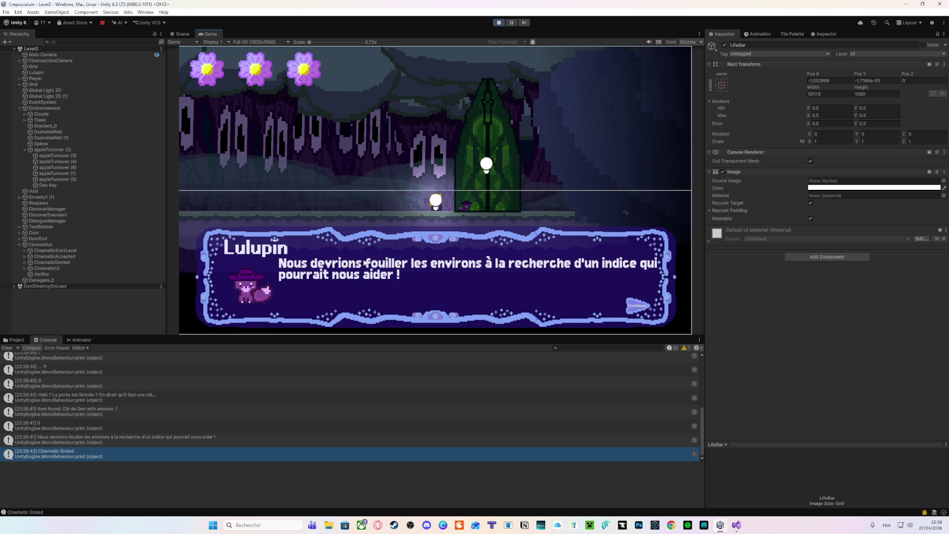
pyautogui.press('space')
pyautogui.press('a')
pyautogui.press('space')
pyautogui.press('space')
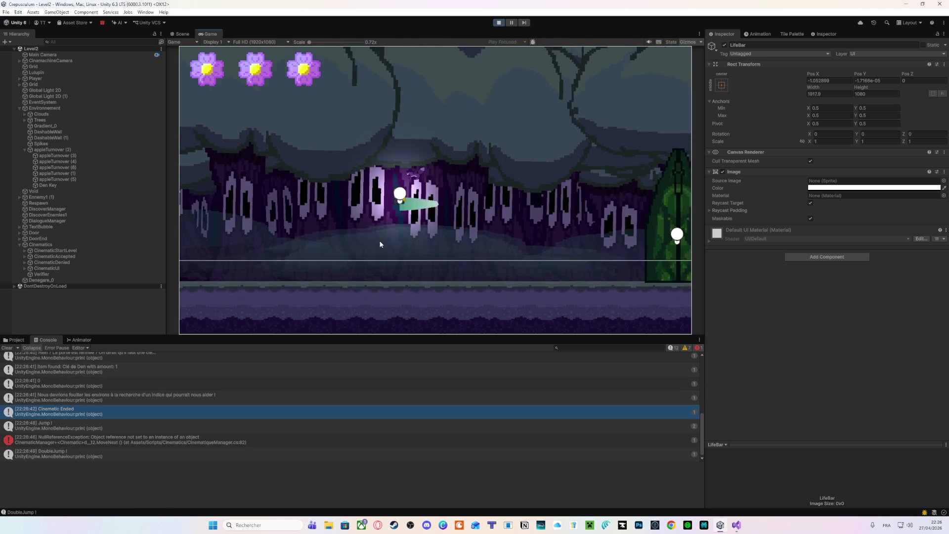
pyautogui.press('space')
pyautogui.press('space')
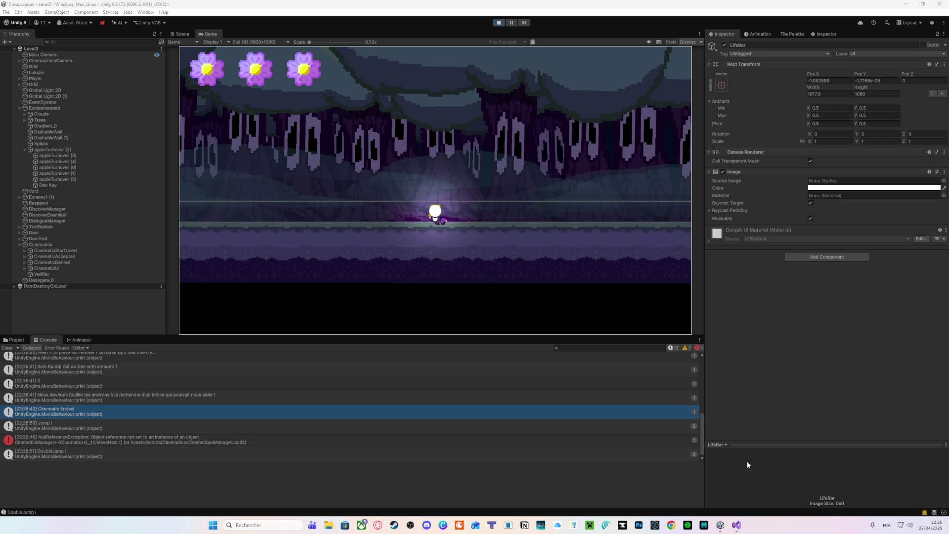
pyautogui.click(738, 525)
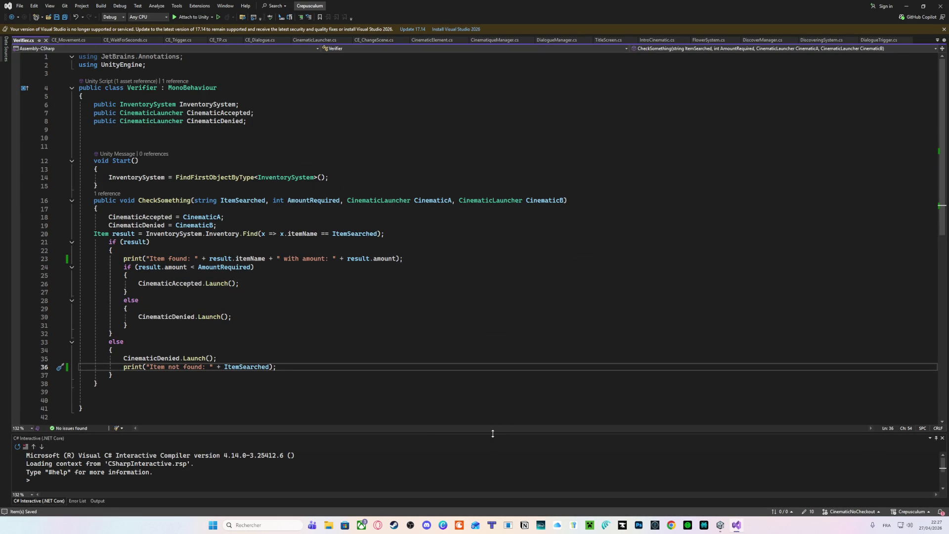
# Step: On new line 31, add Copilot's 'Not enough items: ' print with item name, amount and AmountRequired
pyautogui.click(256, 316)
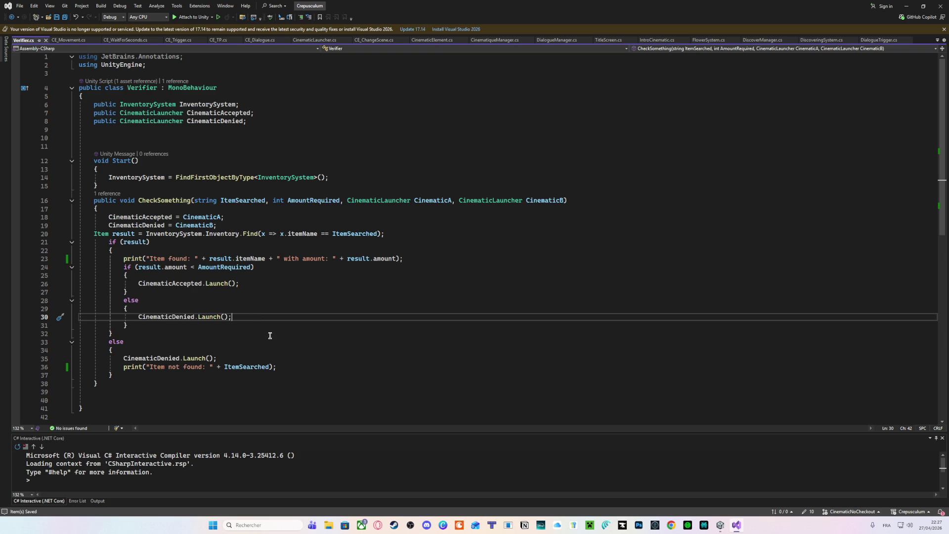
pyautogui.moveTo(287, 367); pyautogui.dragTo(125, 367)
pyautogui.click(236, 317)
pyautogui.press('Return')
pyautogui.write('print')
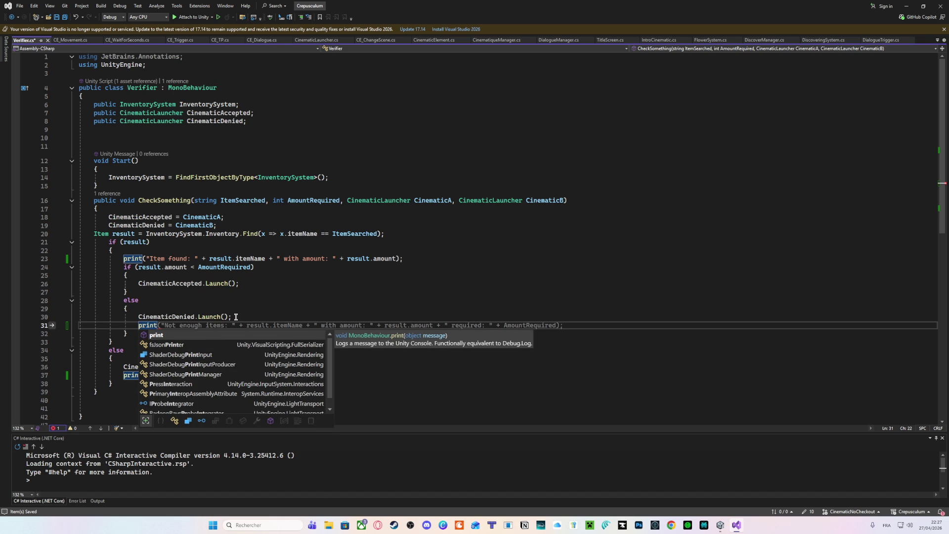
pyautogui.press('Tab')
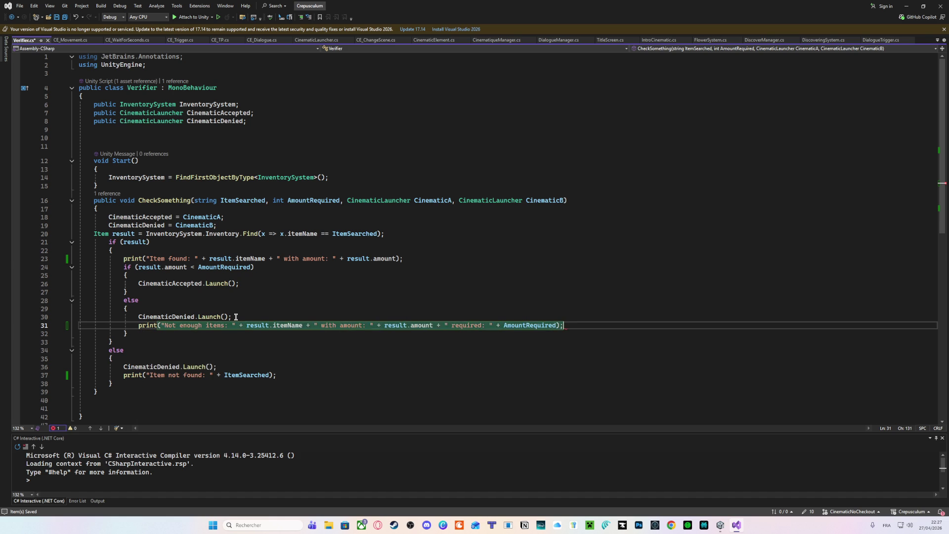
# Step: Back in Unity, start Play mode to retest the door scene
pyautogui.click(906, 6)
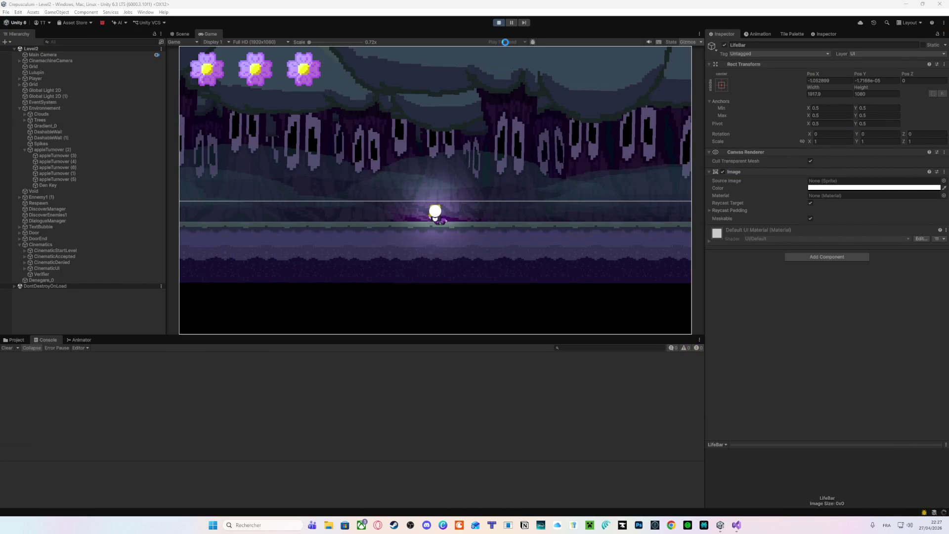
pyautogui.click(499, 22)
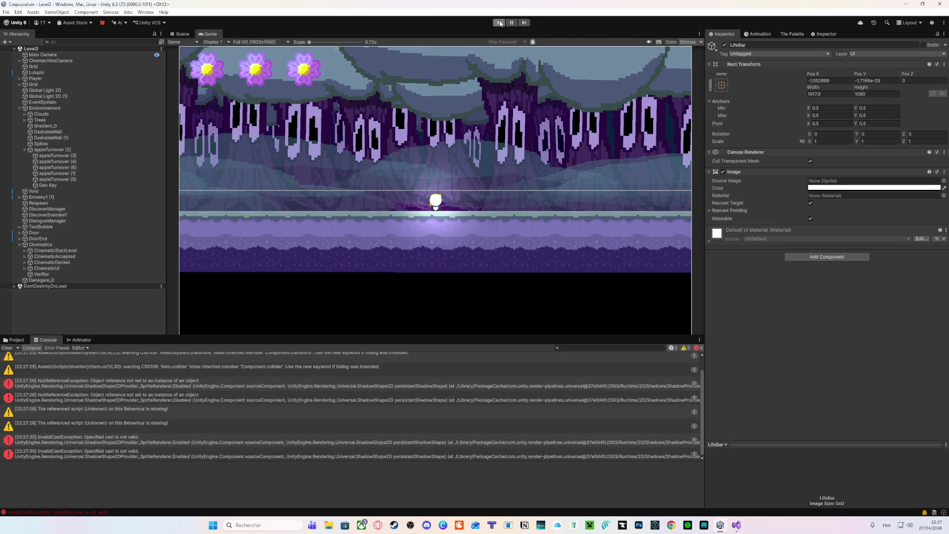
pyautogui.click(500, 23)
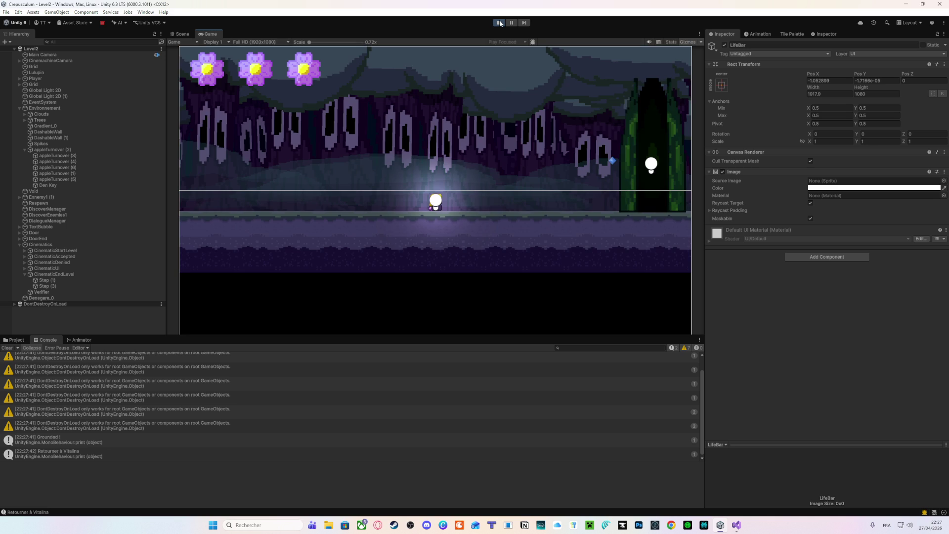
# Step: Walk right to the locked door, advance Vitalina's and Lulupin's lines, then stop play mode
pyautogui.press('Right')
pyautogui.press('space')
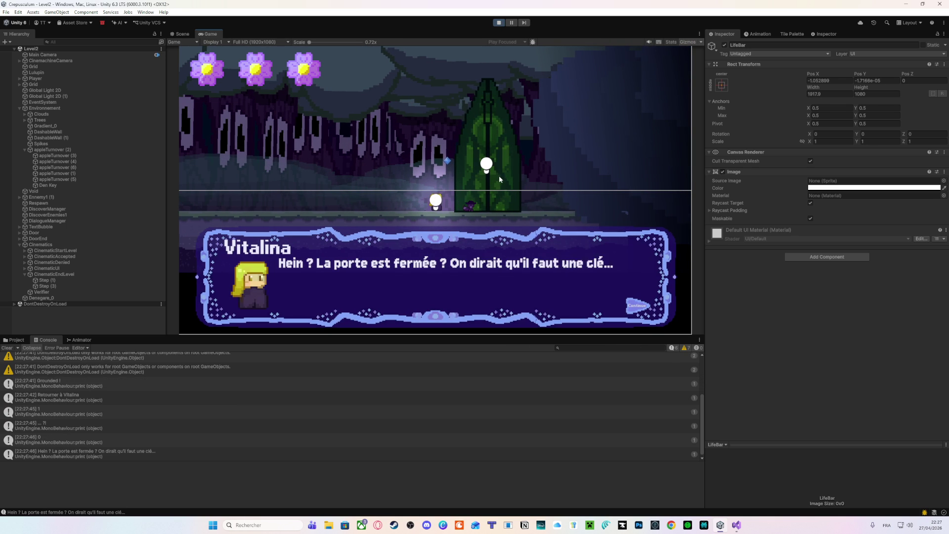
pyautogui.press('space')
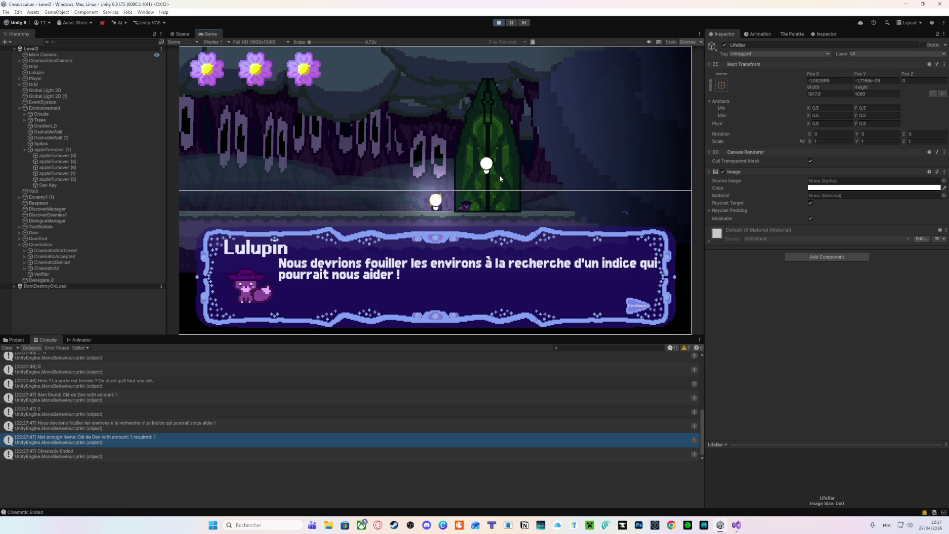
pyautogui.press('space')
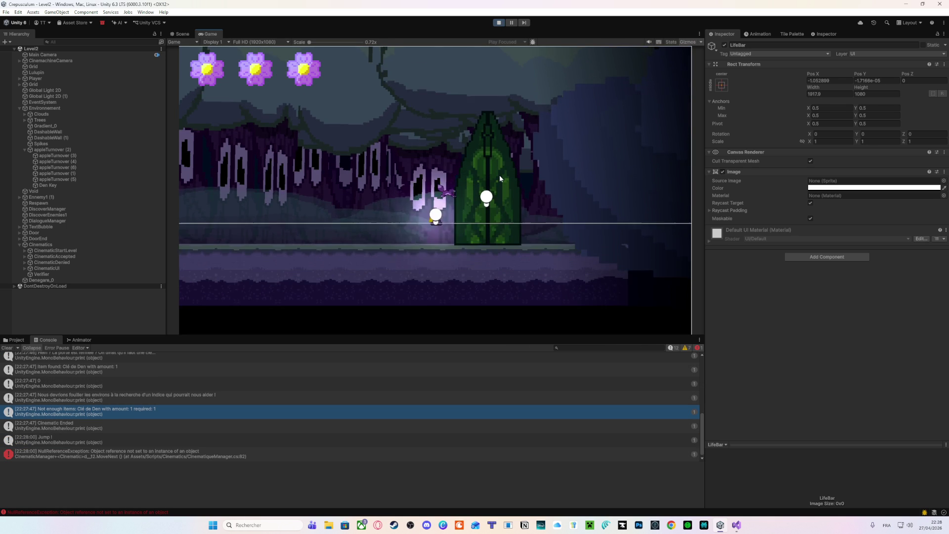
pyautogui.click(496, 23)
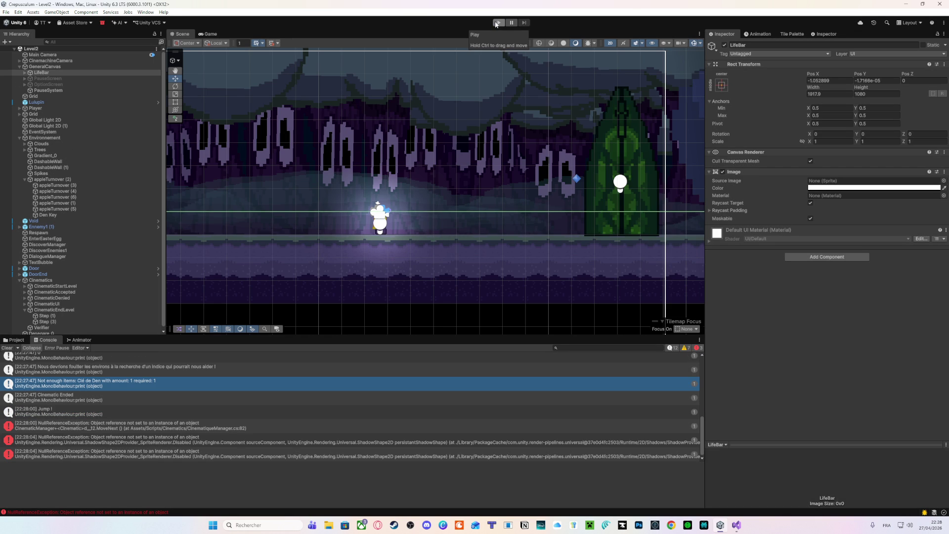
# Step: Set Den Key's Item (Script) Amount to 2 and enter Play mode
pyautogui.click(103, 213)
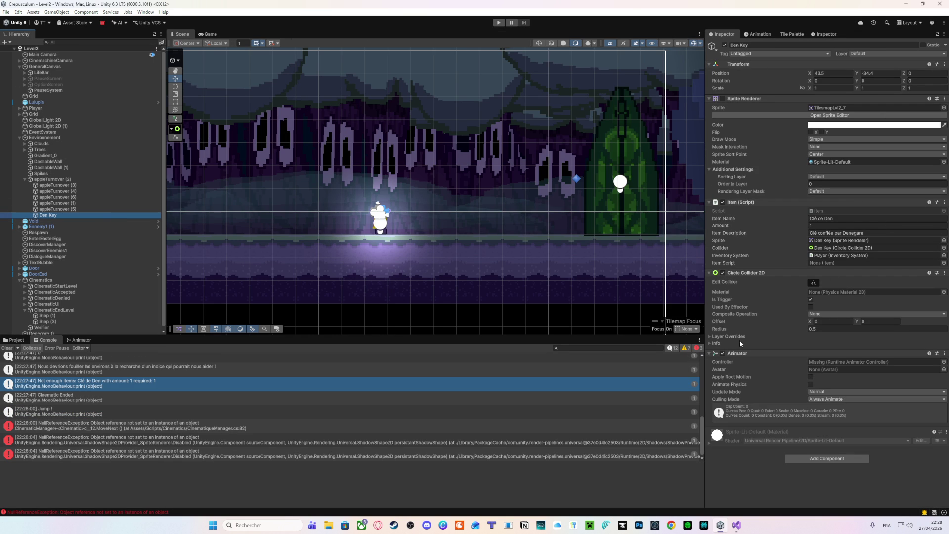
pyautogui.click(870, 225)
pyautogui.write('2')
pyautogui.click(499, 22)
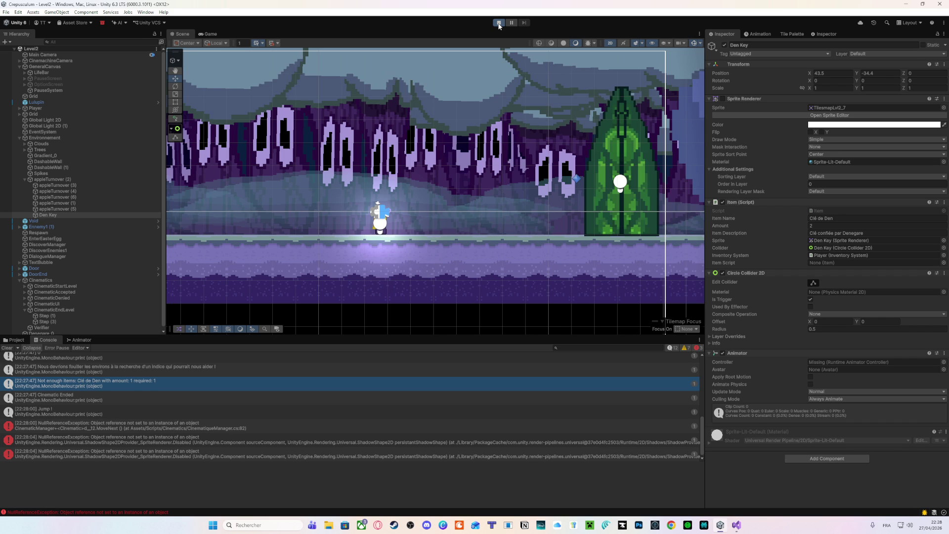
# Step: Walk to the door, let the denied dialogue play, stop, then select Verifier.cs's denied-launch lines
pyautogui.press('d')
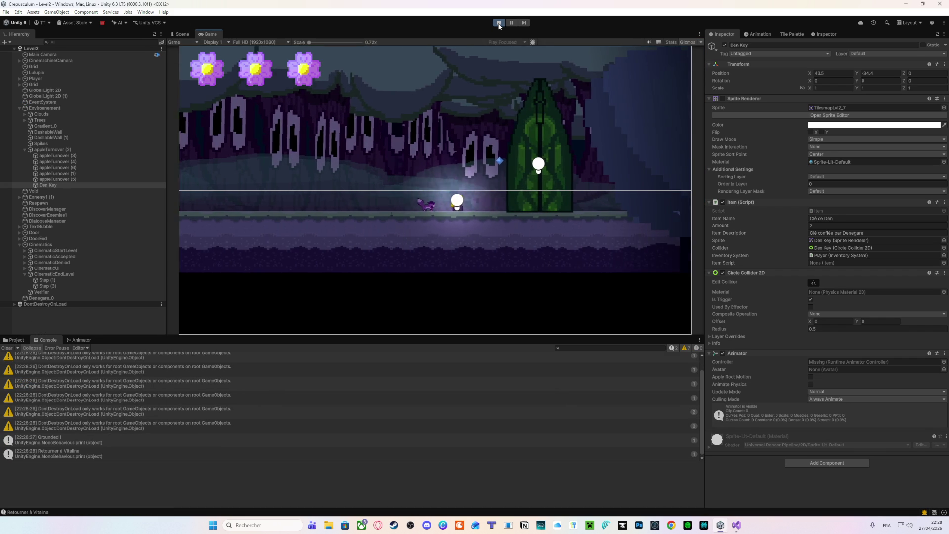
pyautogui.press('d')
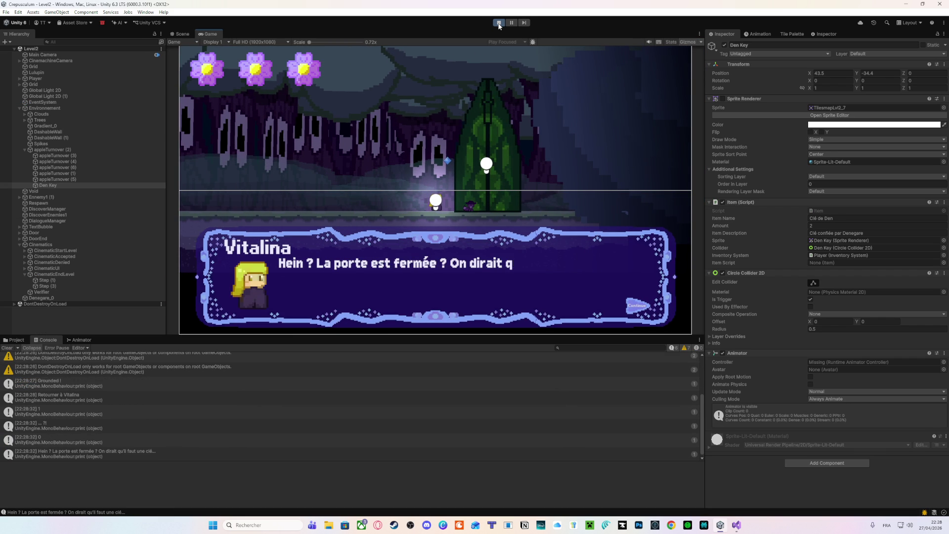
pyautogui.press('space')
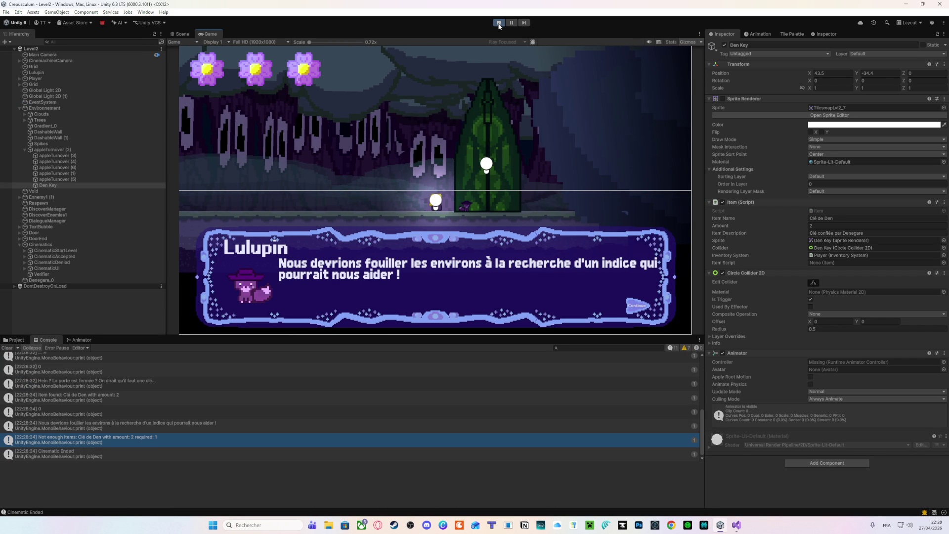
pyautogui.click(498, 23)
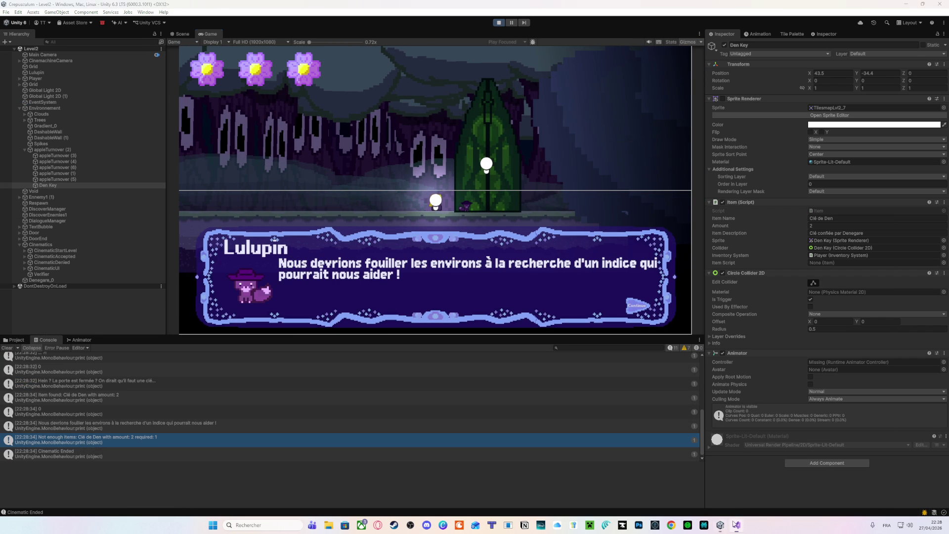
pyautogui.click(736, 524)
pyautogui.moveTo(139, 316); pyautogui.dragTo(609, 327)
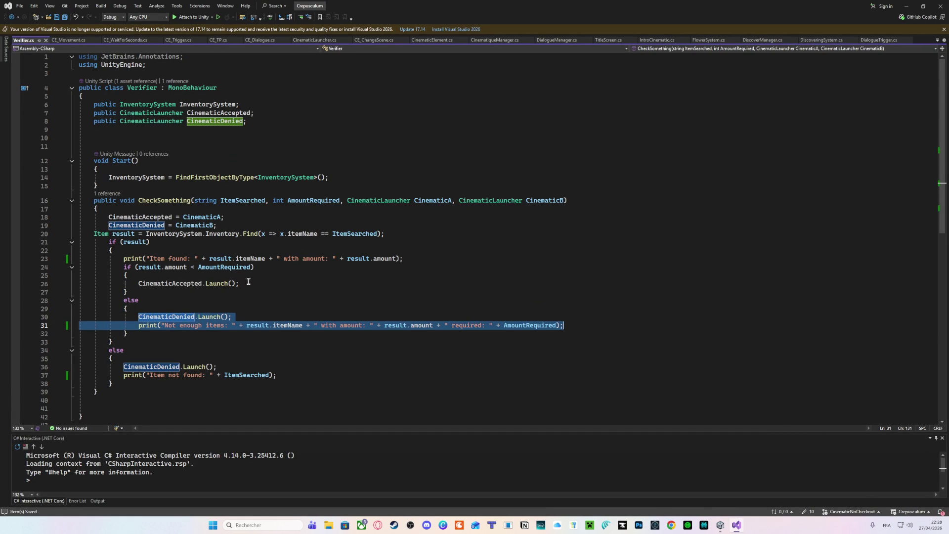
# Step: Move CinematicDenied.Launch() from the else branch over CinematicAccepted.Launch() in the if branch
pyautogui.doubleClick(212, 269)
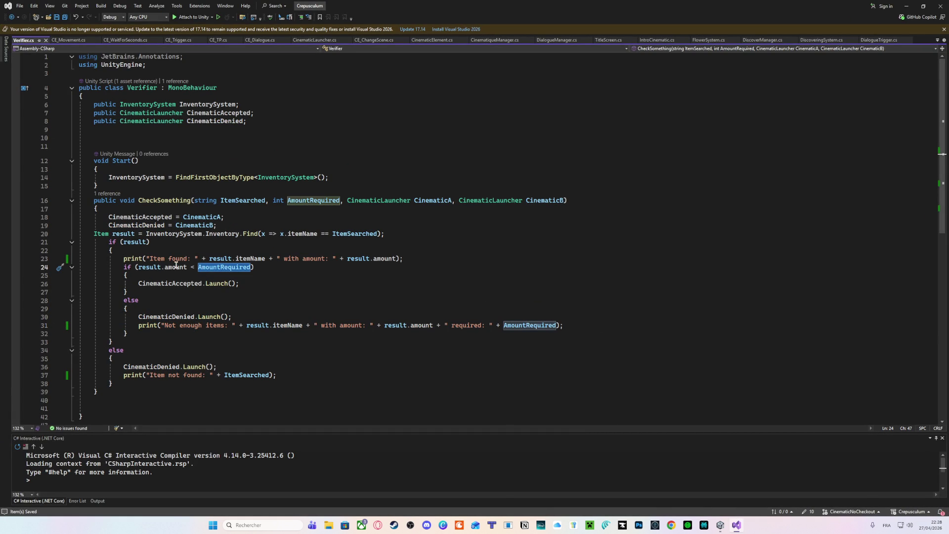
pyautogui.doubleClick(171, 267)
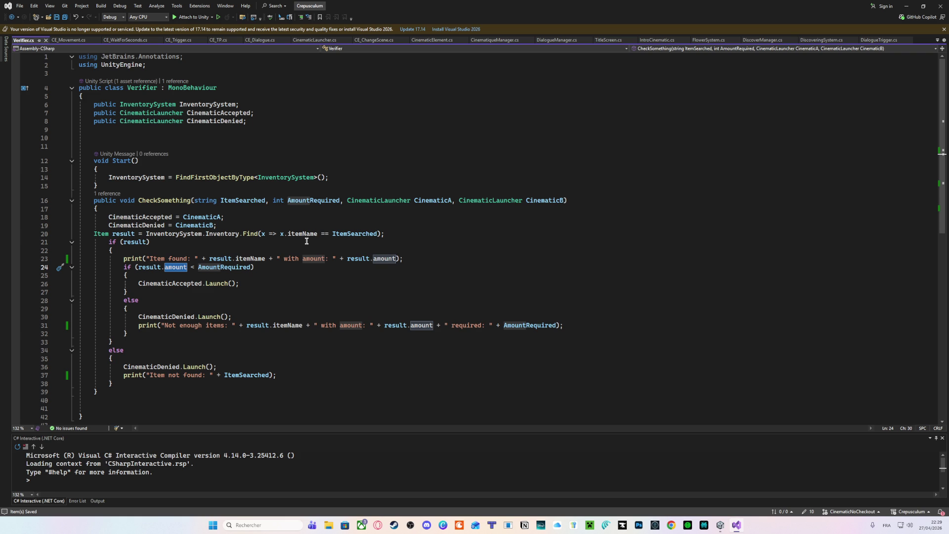
pyautogui.moveTo(232, 317); pyautogui.dragTo(141, 317)
pyautogui.hotkey('ctrl', 'c')
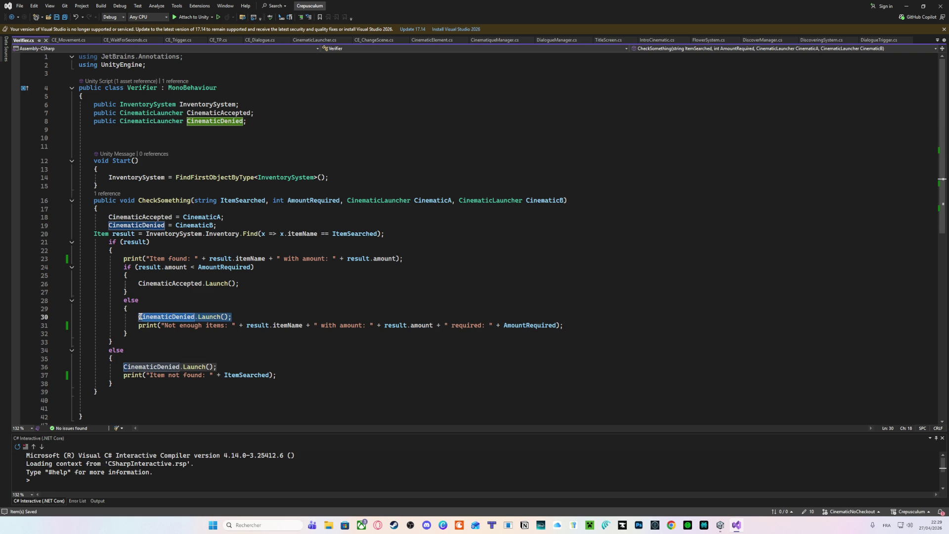
pyautogui.press('Delete')
pyautogui.moveTo(239, 283); pyautogui.dragTo(134, 284)
pyautogui.hotkey('ctrl', 'v')
# Step: Paste the call into the else branch, rename it CinematicAccepted, and save Verifier.cs
pyautogui.click(132, 317)
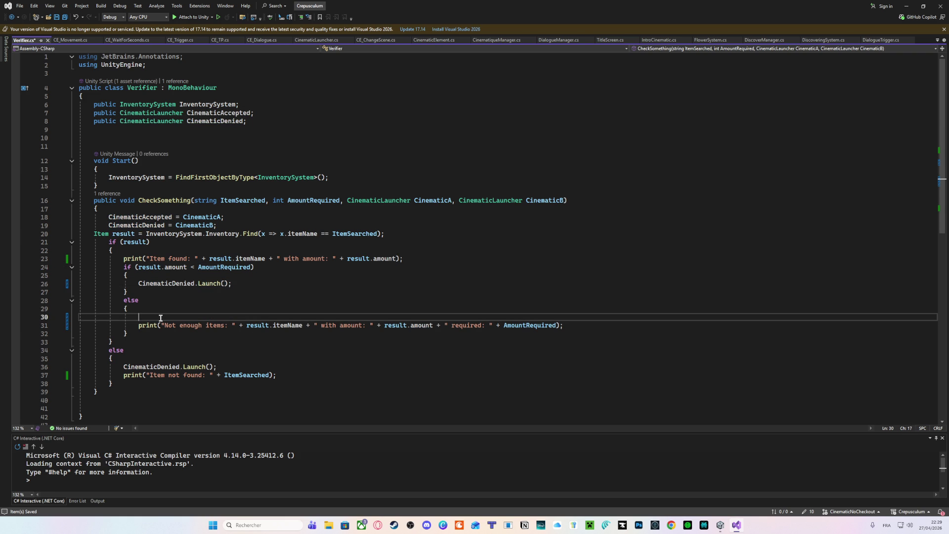
pyautogui.hotkey('ctrl', 'v')
pyautogui.click(173, 317)
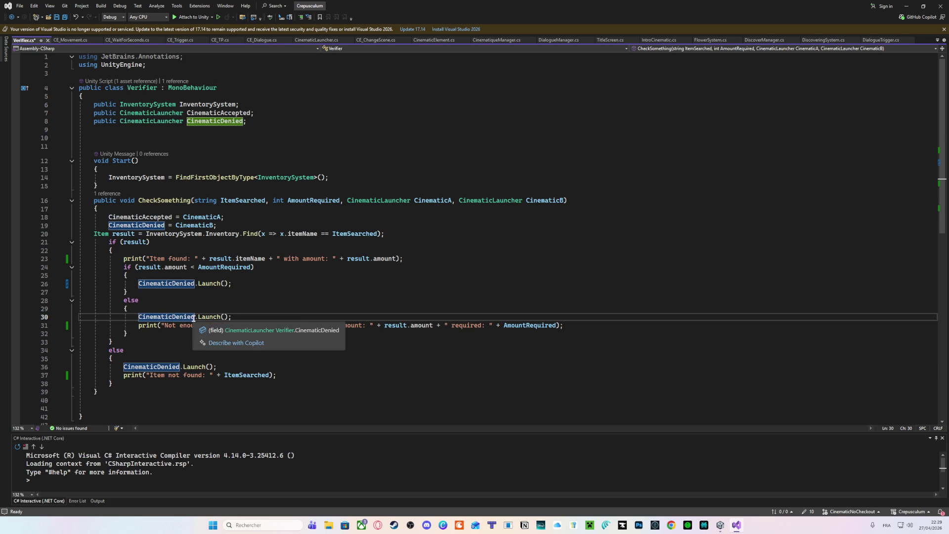
pyautogui.hotkey('ctrl', 'Delete')
pyautogui.write('Accepte')
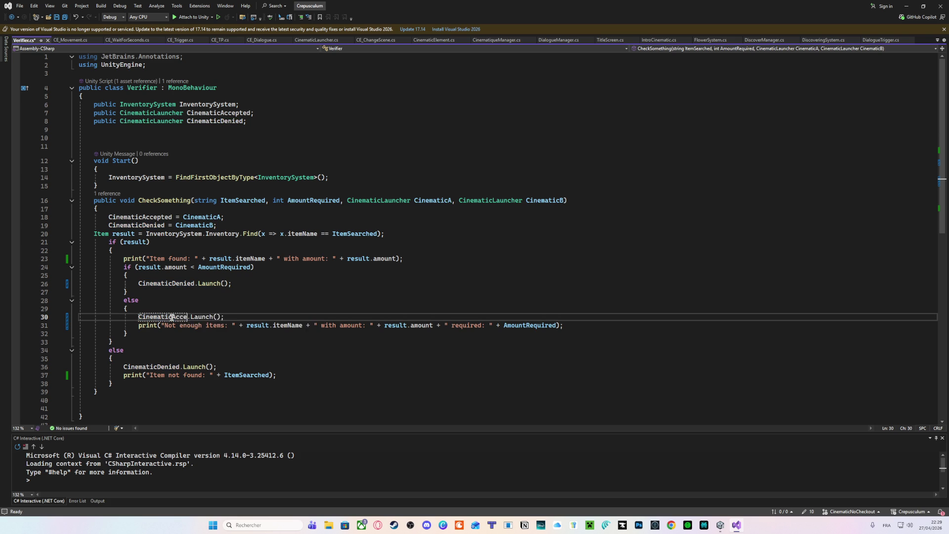
pyautogui.write('d')
pyautogui.press('Return')
pyautogui.hotkey('ctrl', 's')
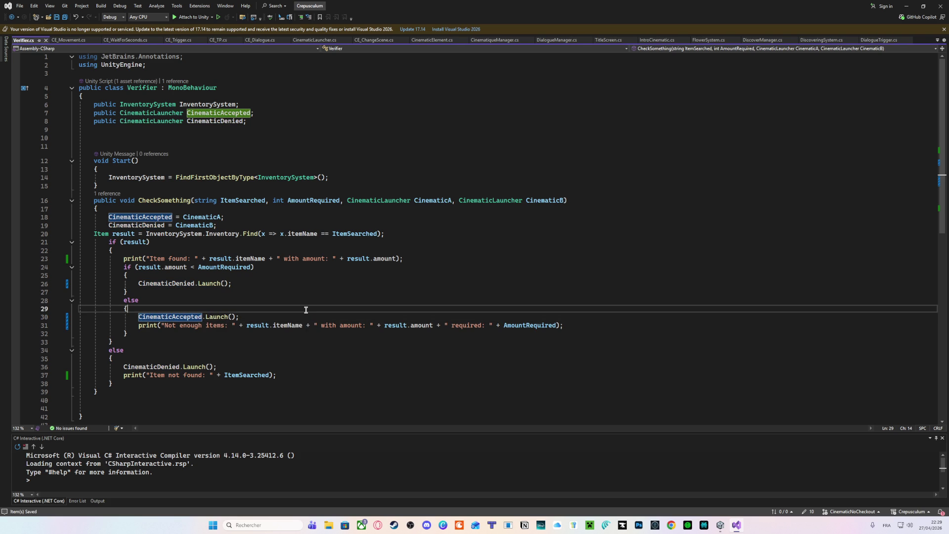
pyautogui.click(306, 309)
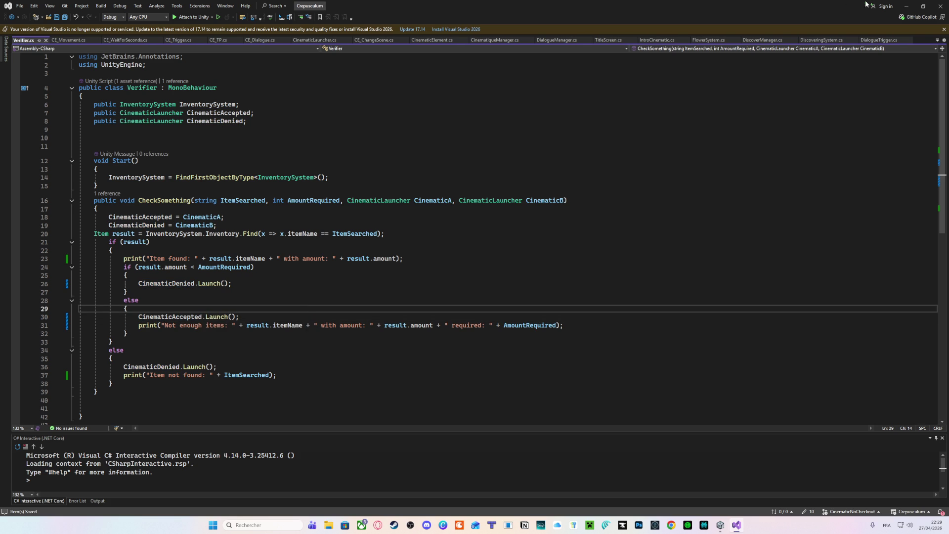
pyautogui.hotkey('alt', 'Tab')
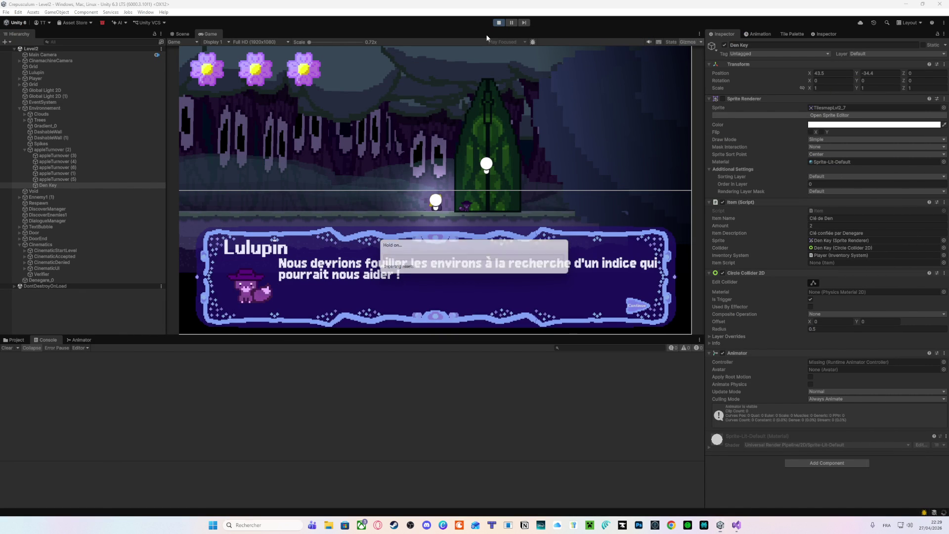
# Step: Stop the game, select DoorEnd in the Scene view, and restart Play mode
pyautogui.click(496, 25)
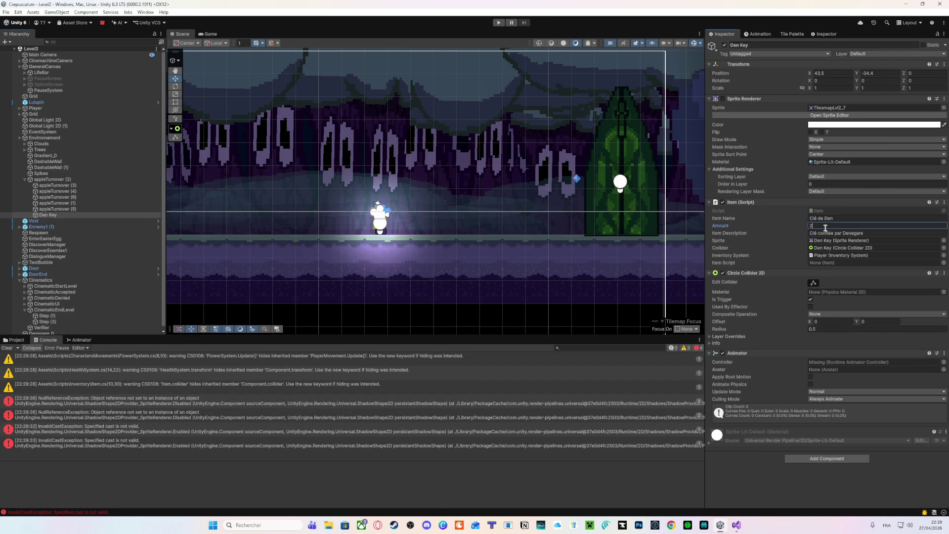
pyautogui.click(615, 228)
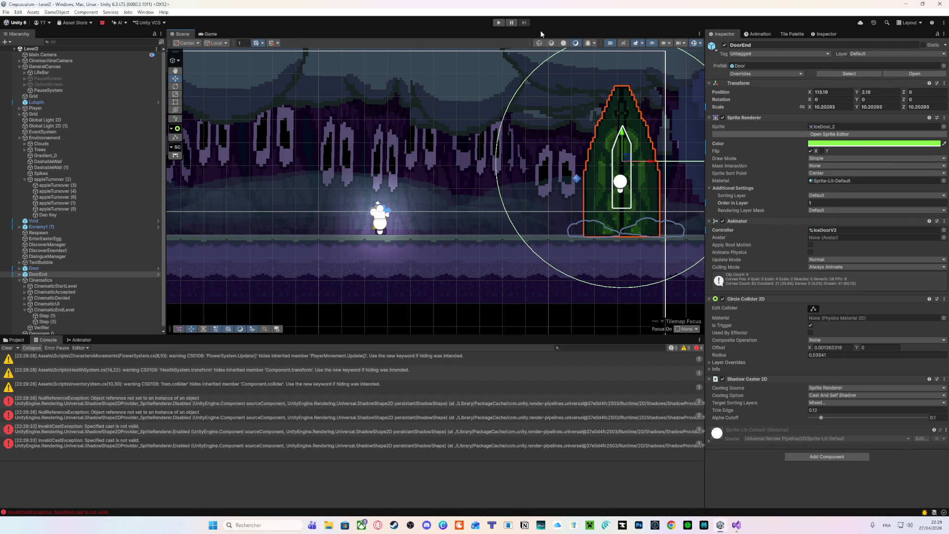
pyautogui.click(497, 23)
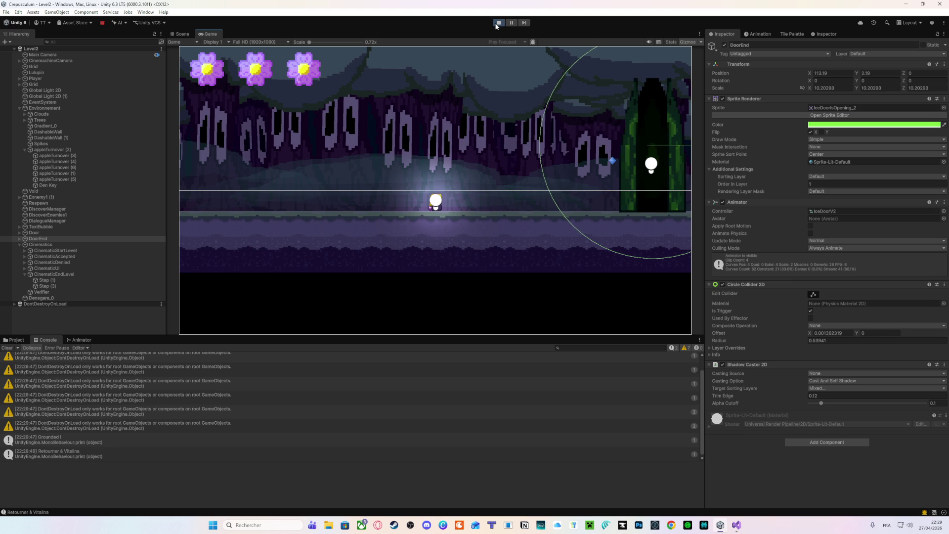
# Step: Walk to the door, advance the dialogue and jump, then open the UnassignedReferenceException details
pyautogui.press('Right')
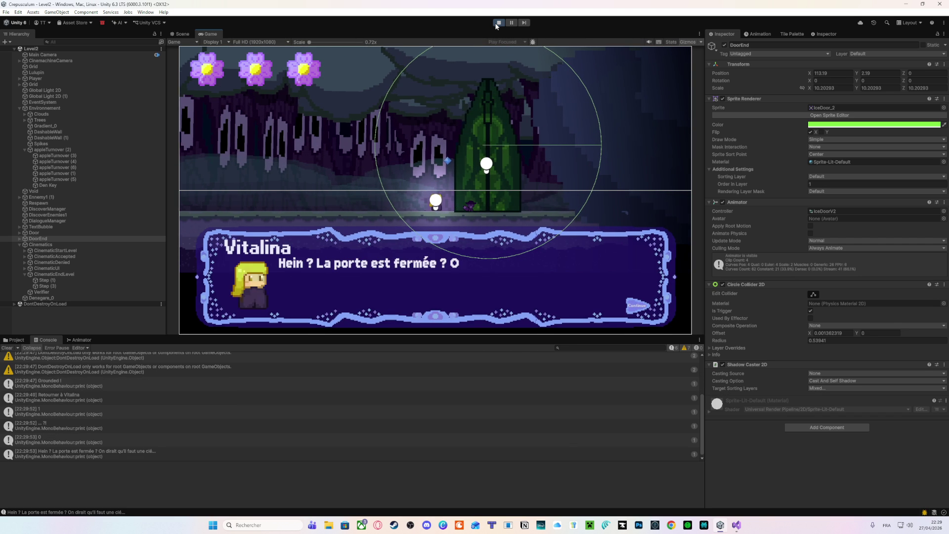
pyautogui.press('space')
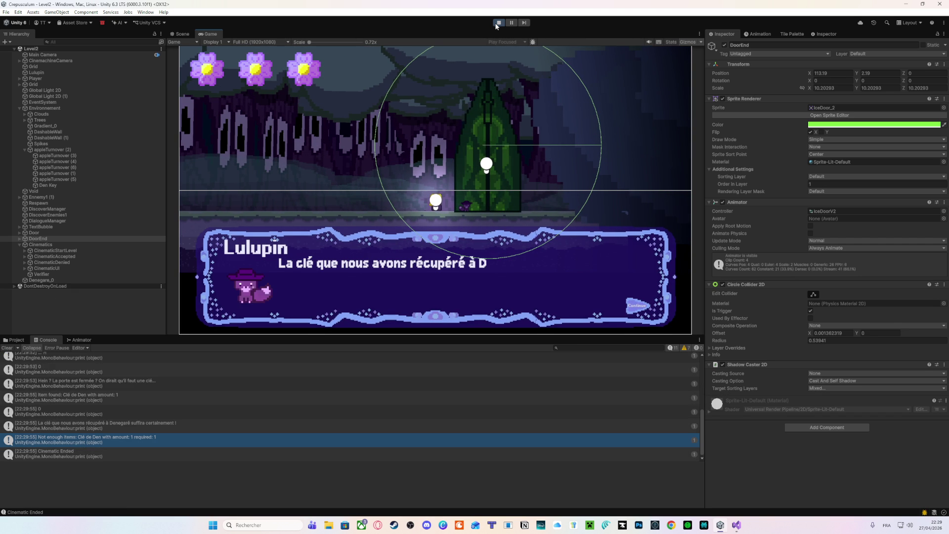
pyautogui.press('space')
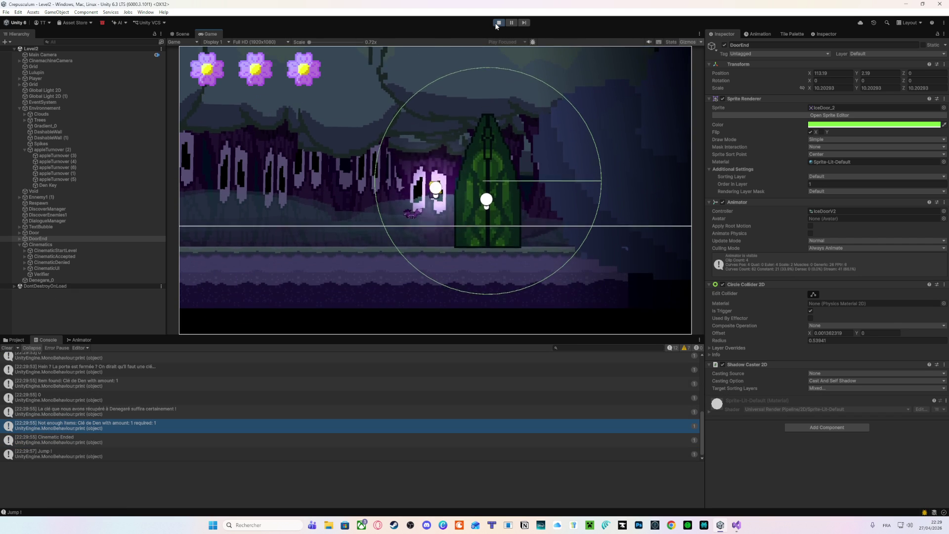
pyautogui.press('space')
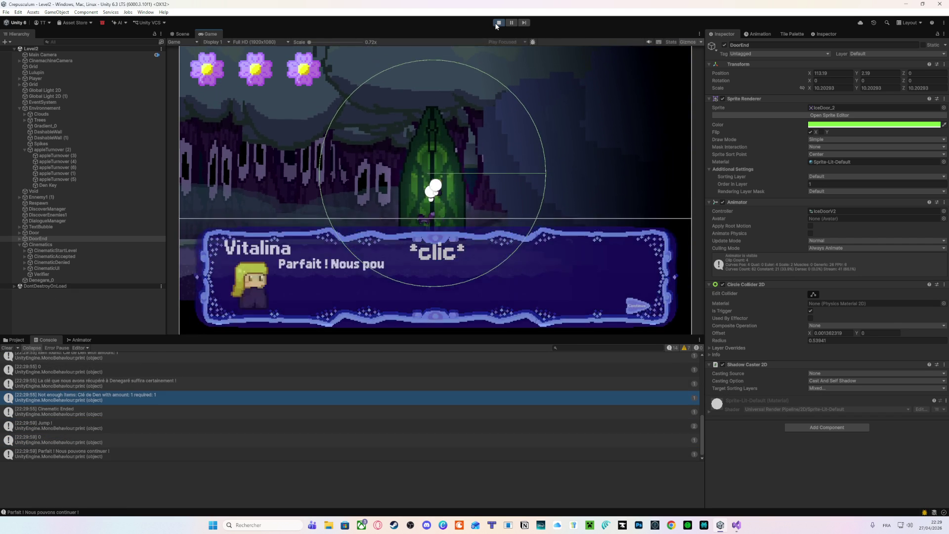
pyautogui.press('space')
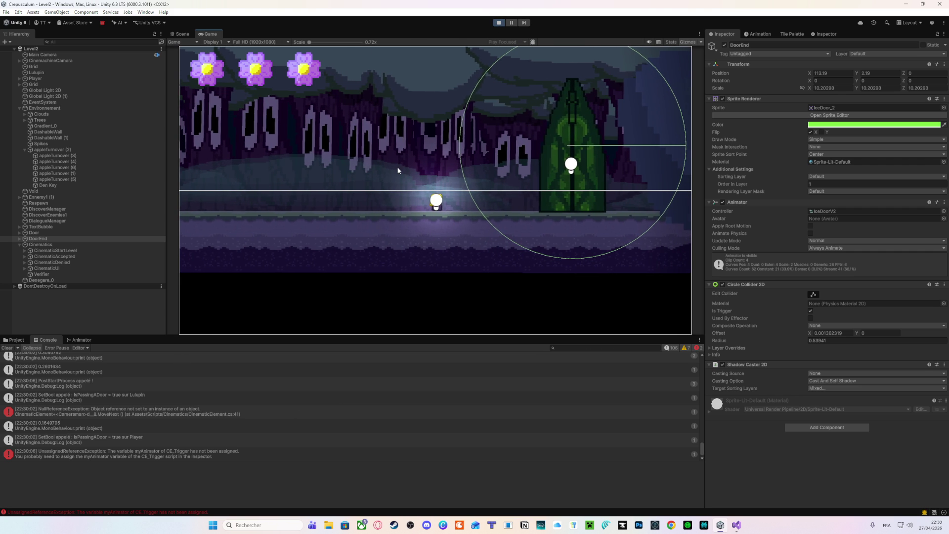
pyautogui.click(213, 458)
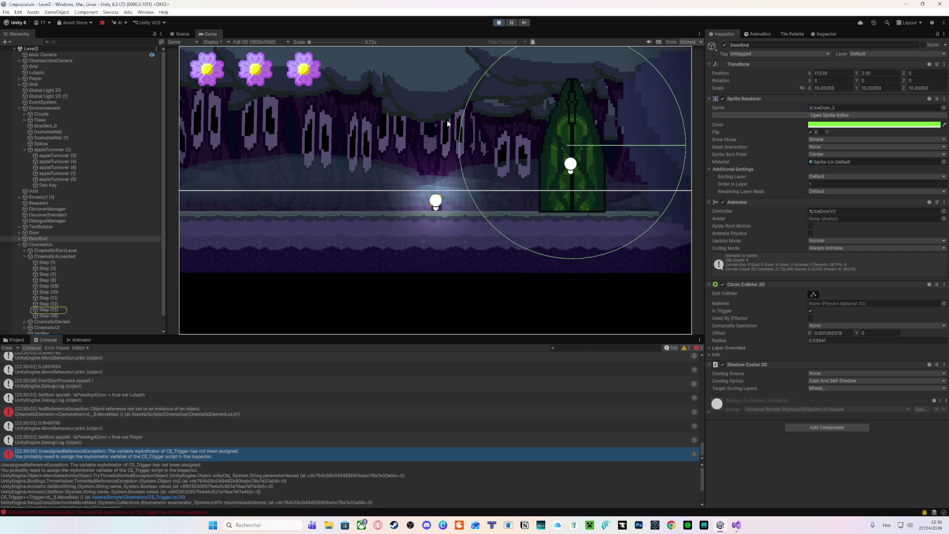
# Step: Stop play mode and assign DoorEnd as Step (13)'s CE_Trigger animator
pyautogui.click(49, 310)
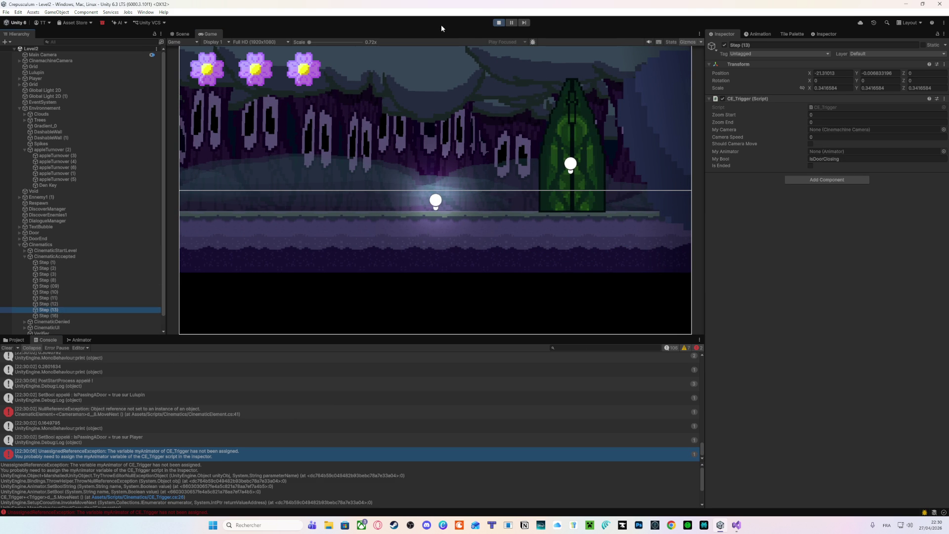
pyautogui.click(498, 22)
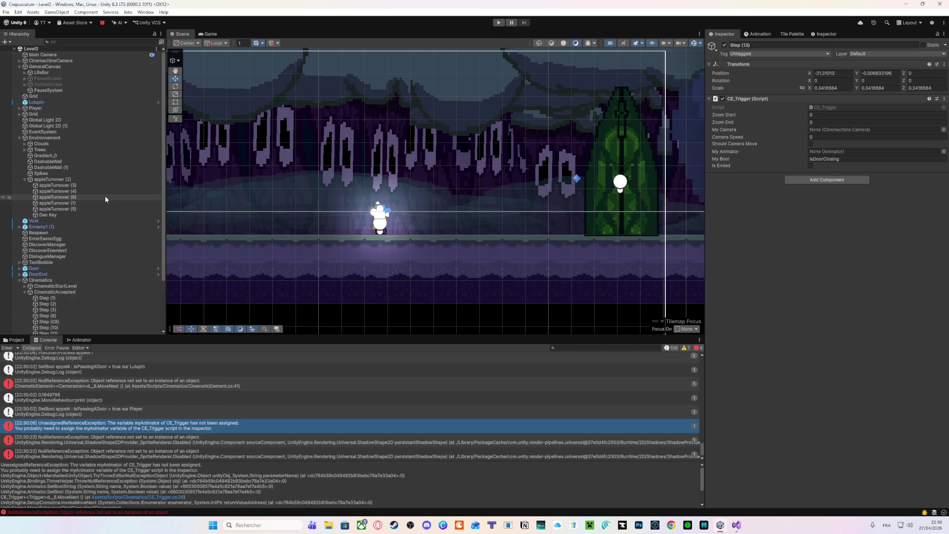
pyautogui.scroll(-2, 105, 196)
pyautogui.click(77, 284)
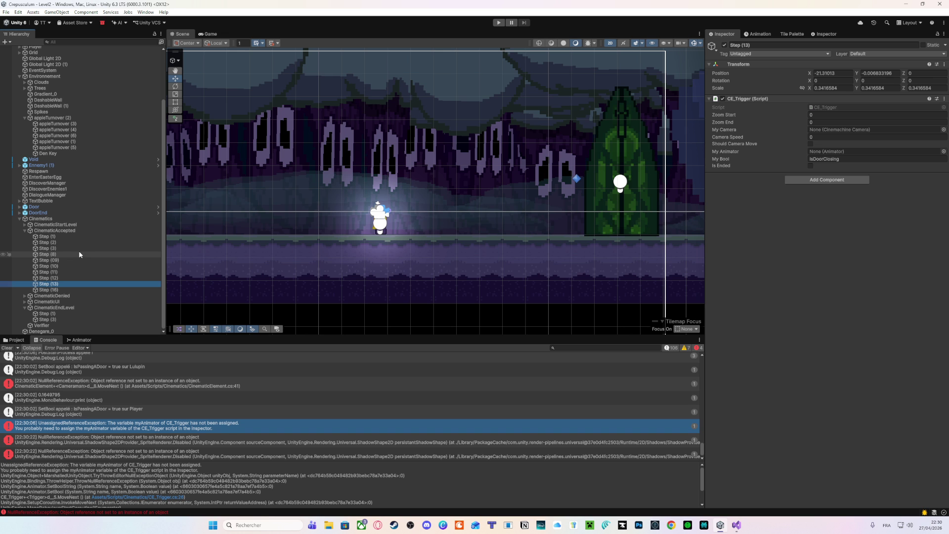
pyautogui.moveTo(50, 214)
pyautogui.mouseDown()
pyautogui.moveTo(70, 277)
pyautogui.moveTo(220, 271)
pyautogui.moveTo(840, 154)
pyautogui.mouseUp()
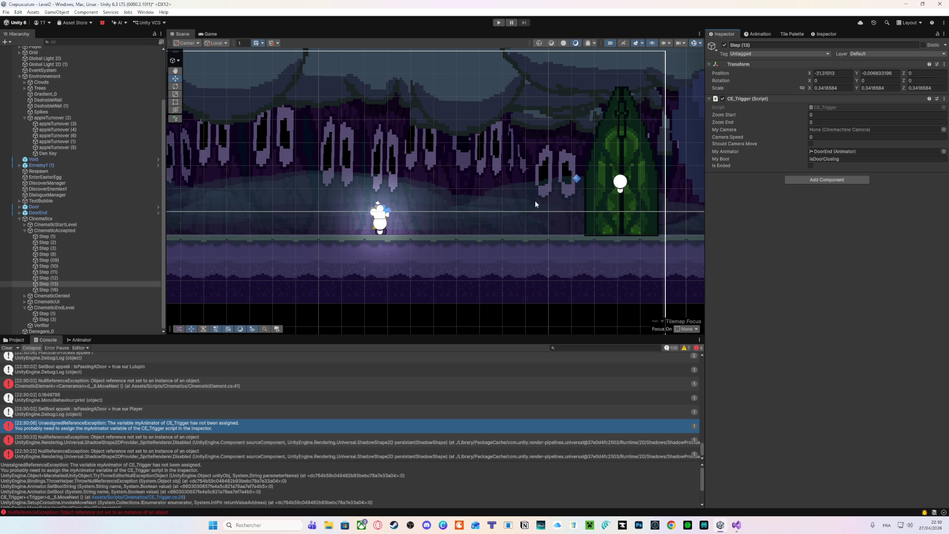
# Step: Review the settings of Steps (10), (09), (8), (3) and (12), then create Step (14)
pyautogui.click(69, 267)
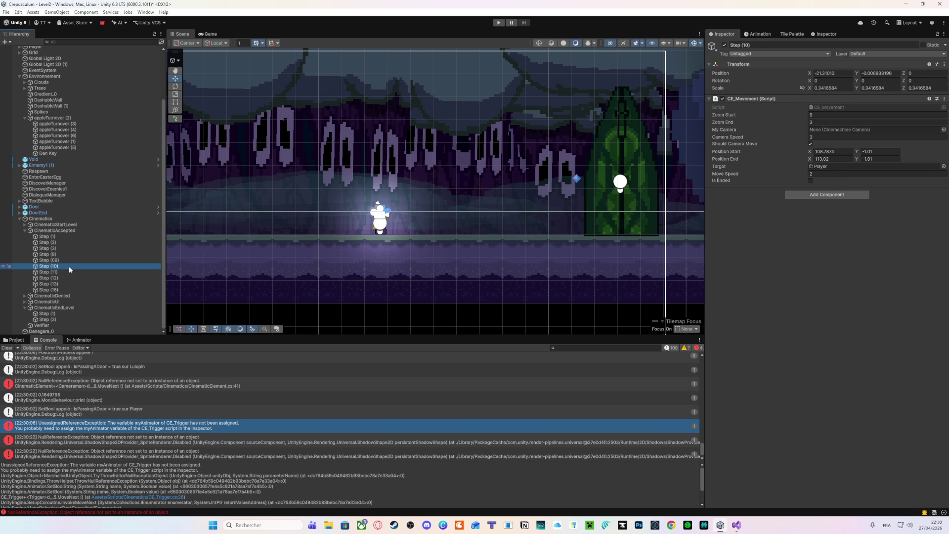
pyautogui.click(67, 260)
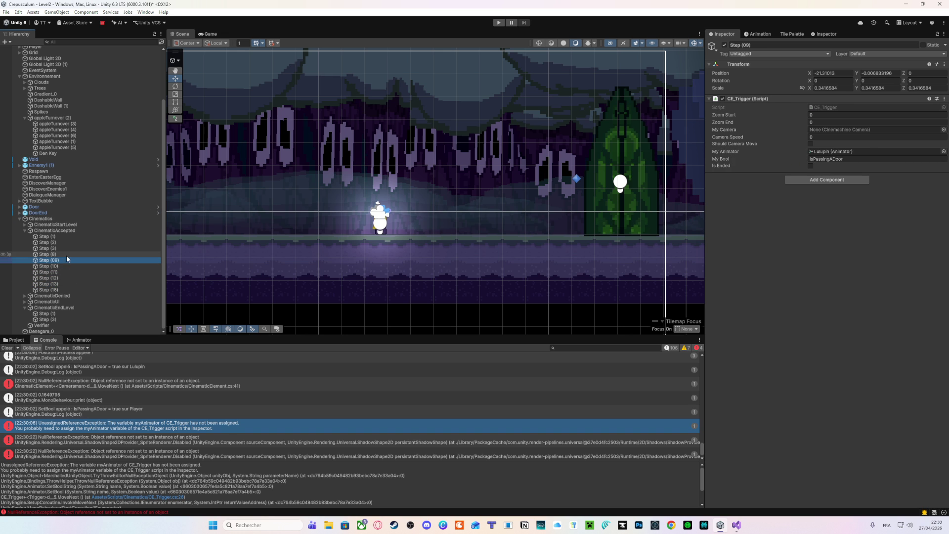
pyautogui.click(67, 256)
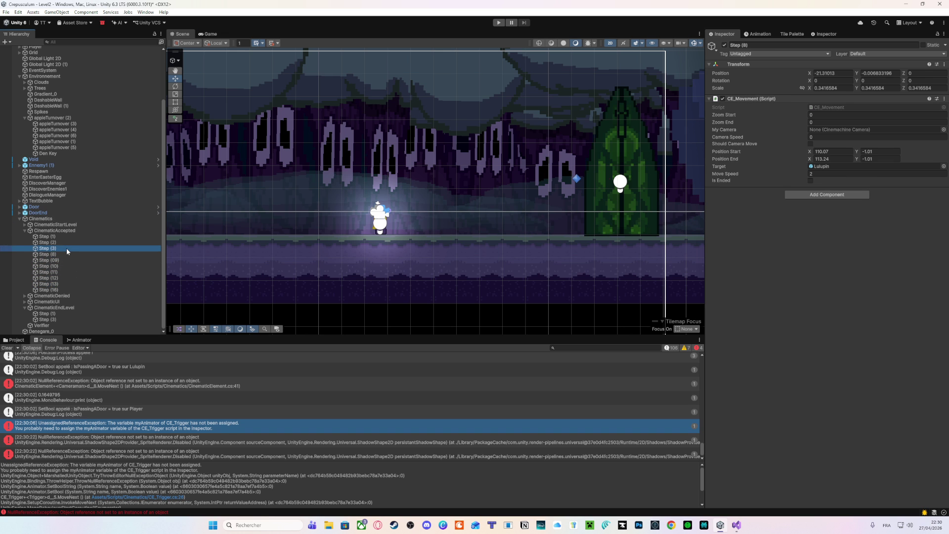
pyautogui.click(66, 248)
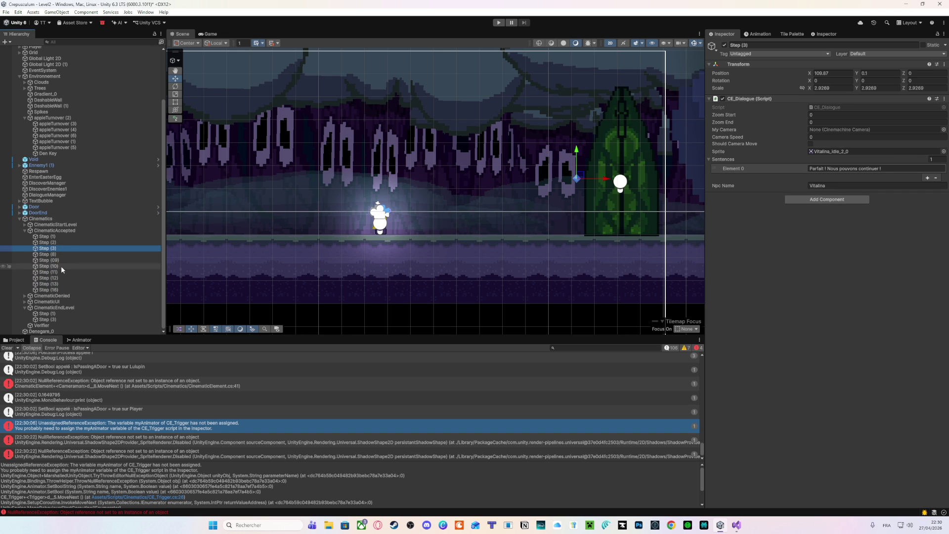
pyautogui.click(59, 278)
pyautogui.hotkey('ctrl', 'z')
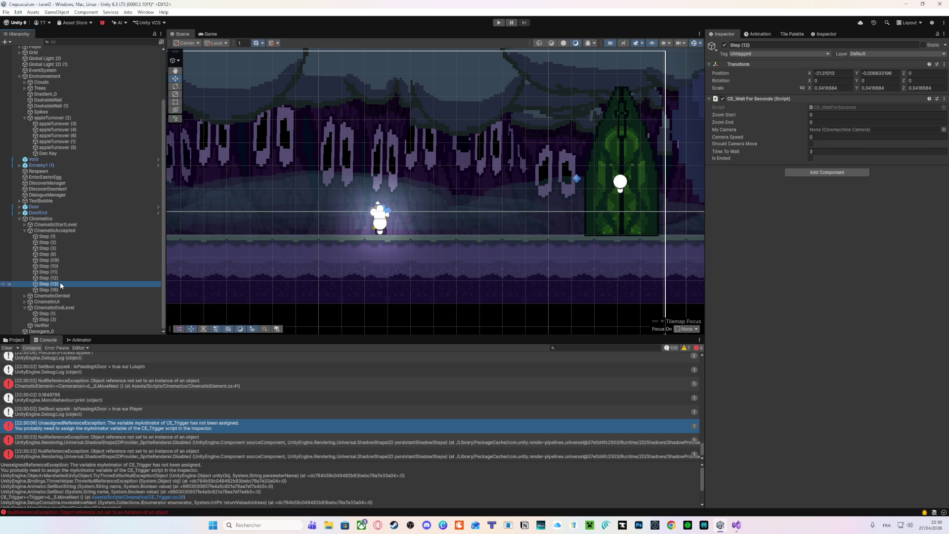
# Step: Reorder the Hierarchy so Step (14) sits directly below Step (2)
pyautogui.moveTo(58, 287); pyautogui.dragTo(62, 257)
pyautogui.click(63, 254)
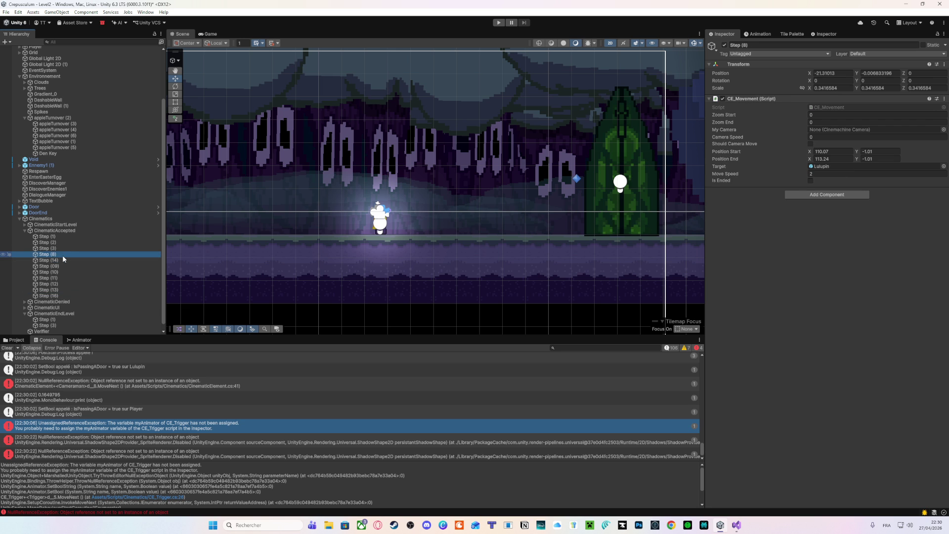
pyautogui.moveTo(62, 255); pyautogui.dragTo(62, 262)
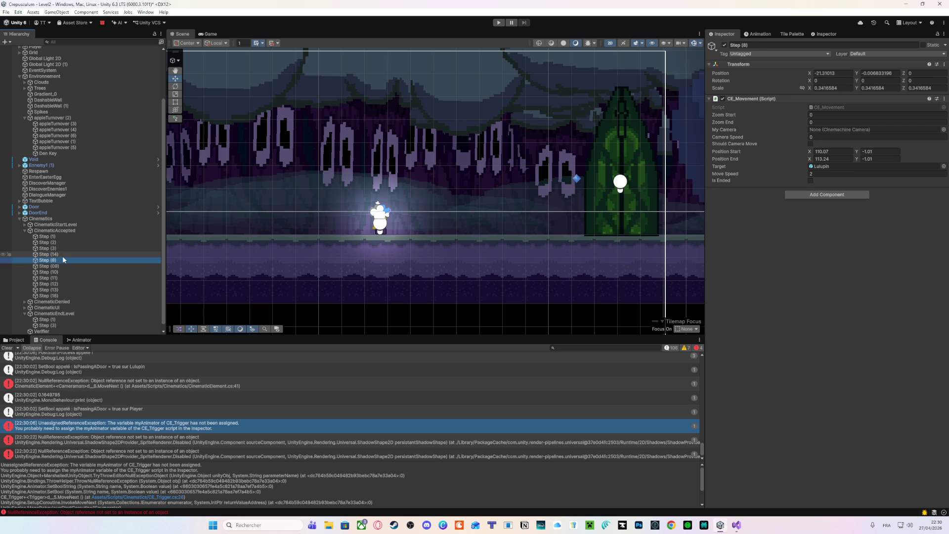
pyautogui.press('Up')
pyautogui.press('Up')
pyautogui.moveTo(62, 251); pyautogui.dragTo(63, 255)
pyautogui.click(64, 242)
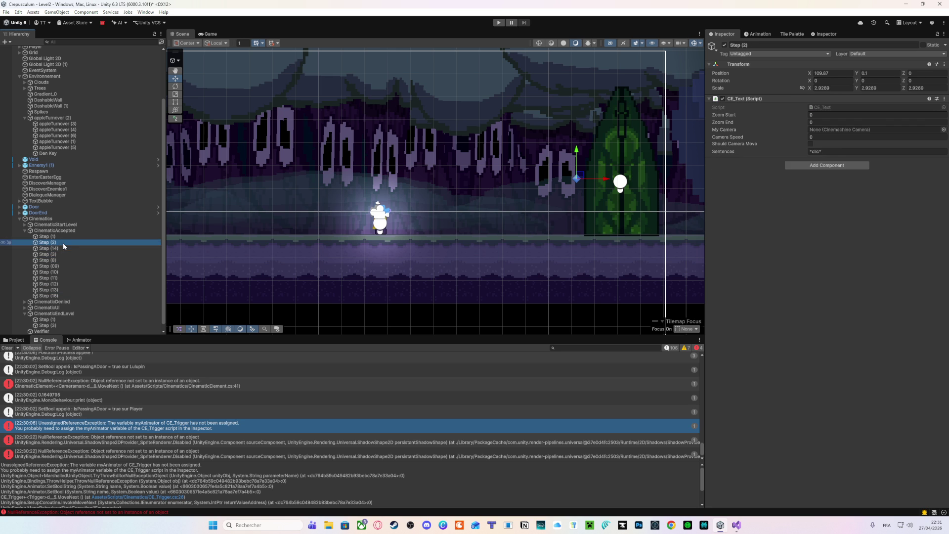
pyautogui.click(64, 249)
# Step: Change Step (14)'s CE_Trigger My Bool from IsDoorClosing to IsDoorOpening
pyautogui.click(851, 162)
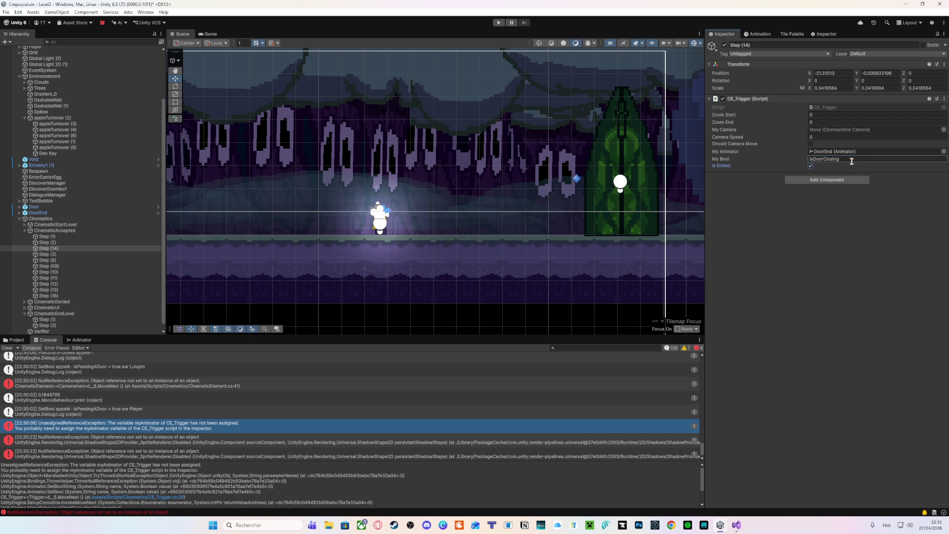
pyautogui.click(814, 167)
pyautogui.click(841, 157)
pyautogui.write('IsDoorOpening')
pyautogui.click(829, 242)
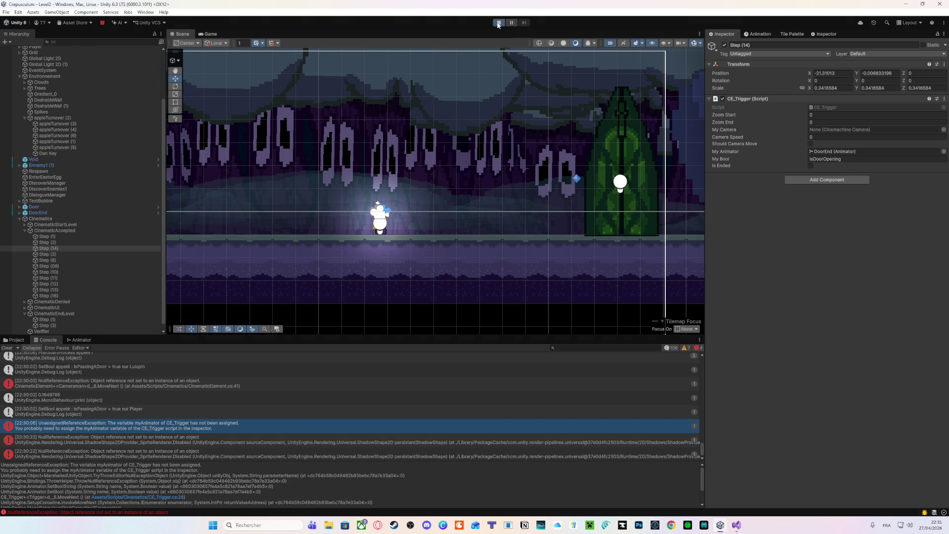
# Step: Run the cinematic, advance dialogue and jump, inspect the CE_ChangeScene line 20 NullReferenceException, then stop
pyautogui.click(498, 23)
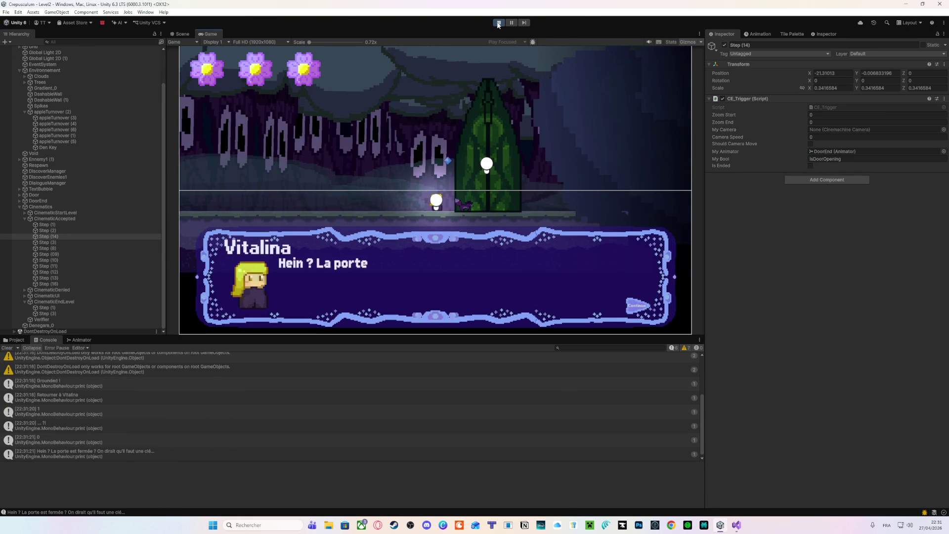
pyautogui.press('space')
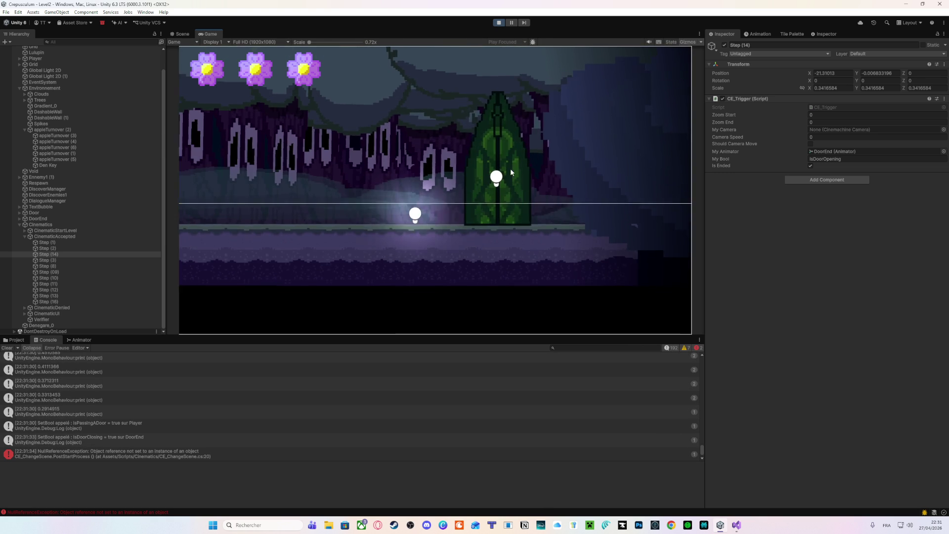
pyautogui.press('space')
pyautogui.press('space')
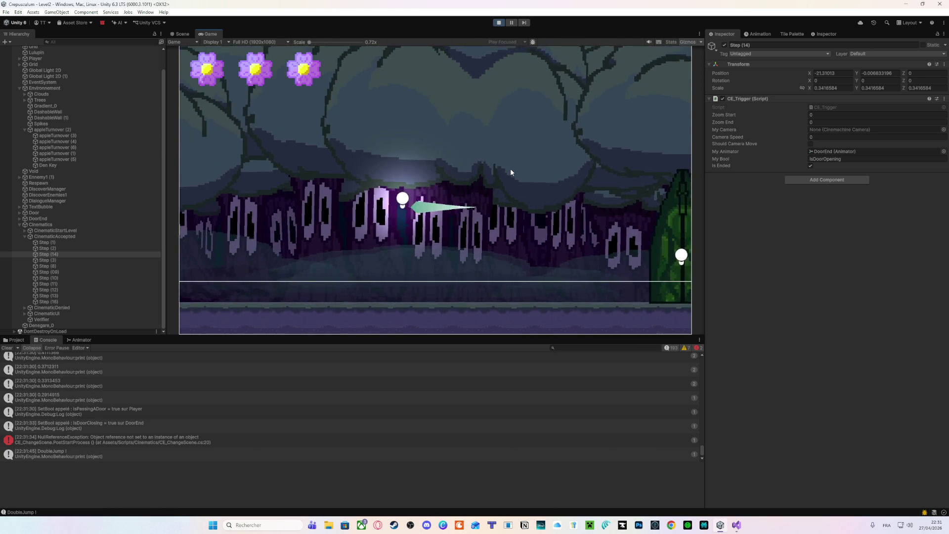
pyautogui.click(216, 439)
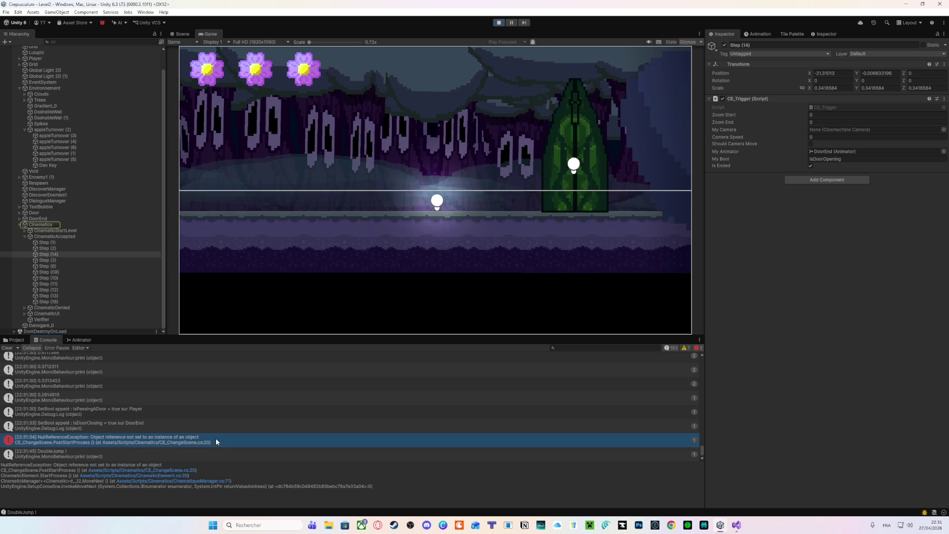
pyautogui.click(498, 23)
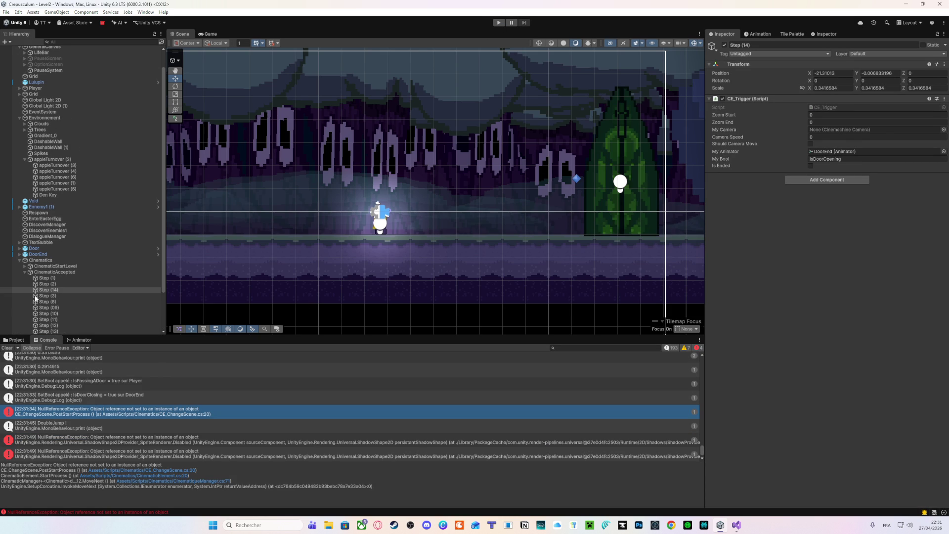
# Step: Toggle CinematicAccepted's Control Player and compare its launcher with CinematicEndLevel's, ending on CinematicEndLevel
pyautogui.click(50, 272)
pyautogui.click(810, 148)
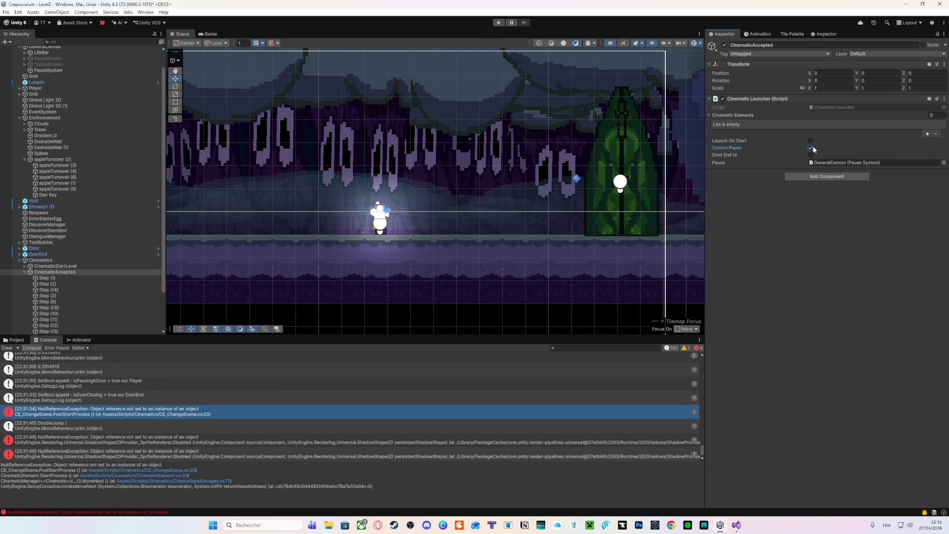
pyautogui.click(811, 148)
pyautogui.scroll(-3, 104, 225)
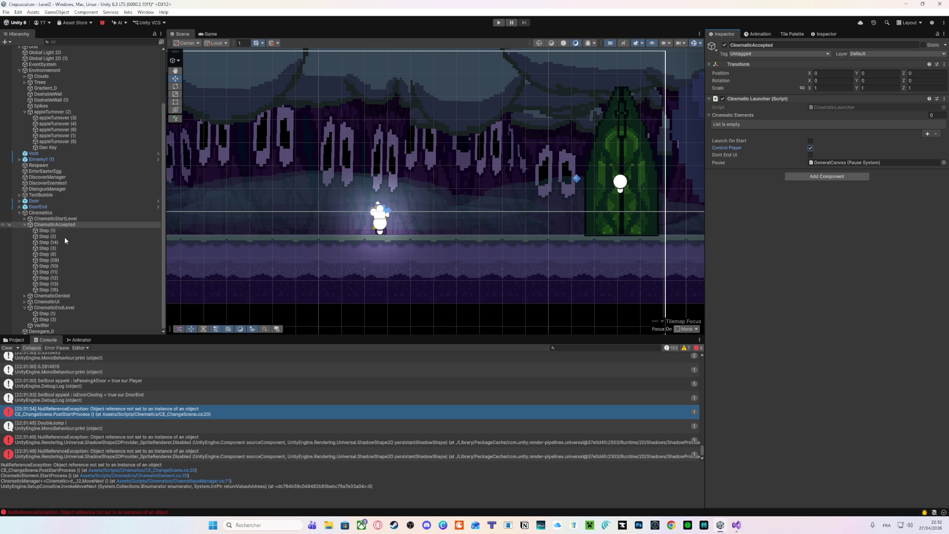
pyautogui.click(54, 307)
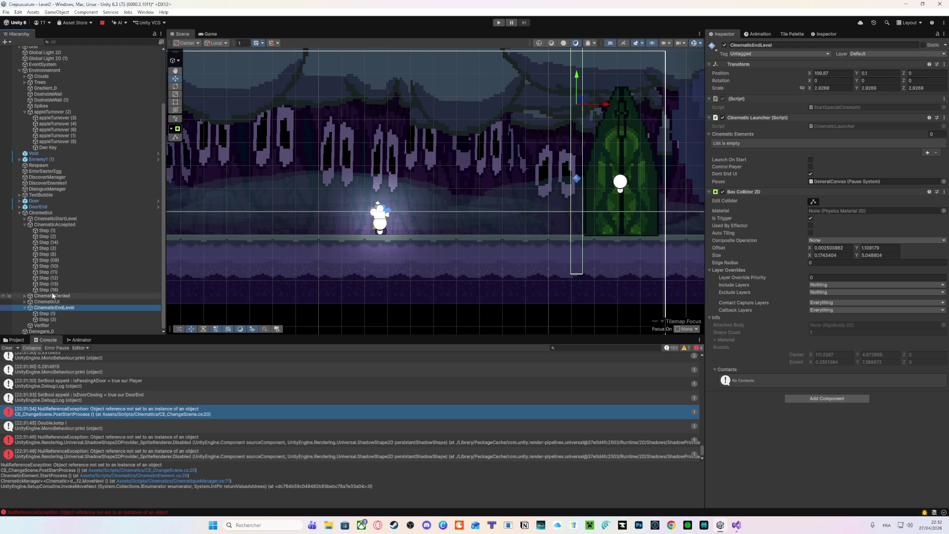
pyautogui.click(55, 225)
pyautogui.click(810, 148)
pyautogui.click(811, 148)
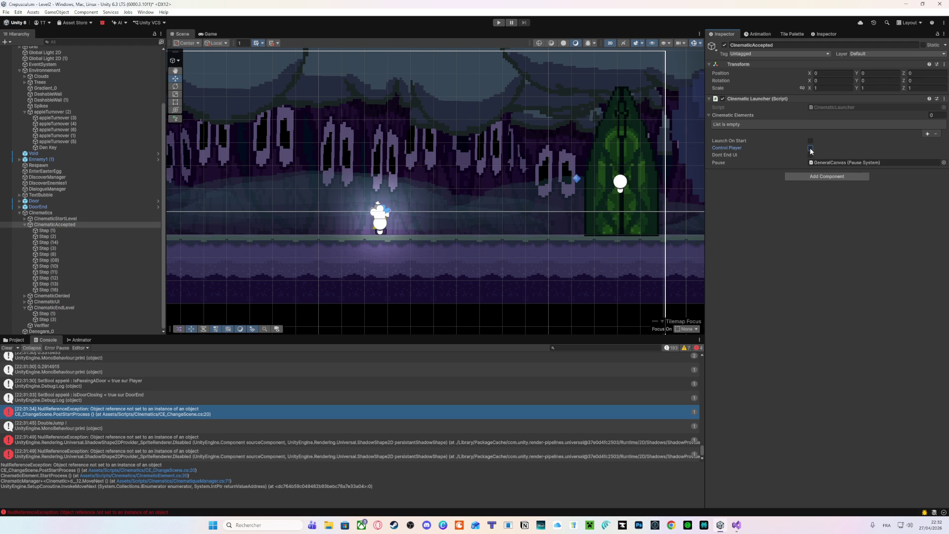
pyautogui.click(82, 307)
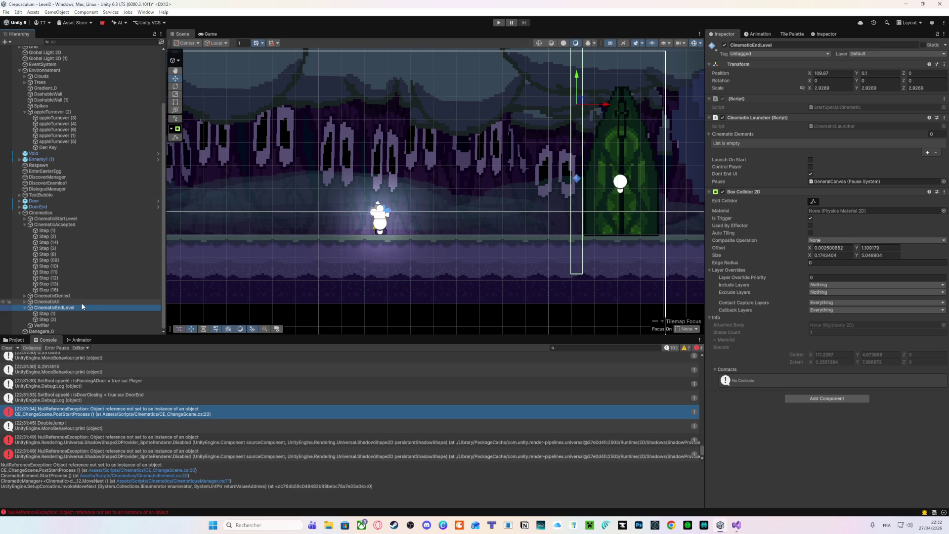
# Step: In CinematicLauncher.cs, duplicate the pause field line and rename the copy DontDestroyAfterPlay
pyautogui.click(737, 525)
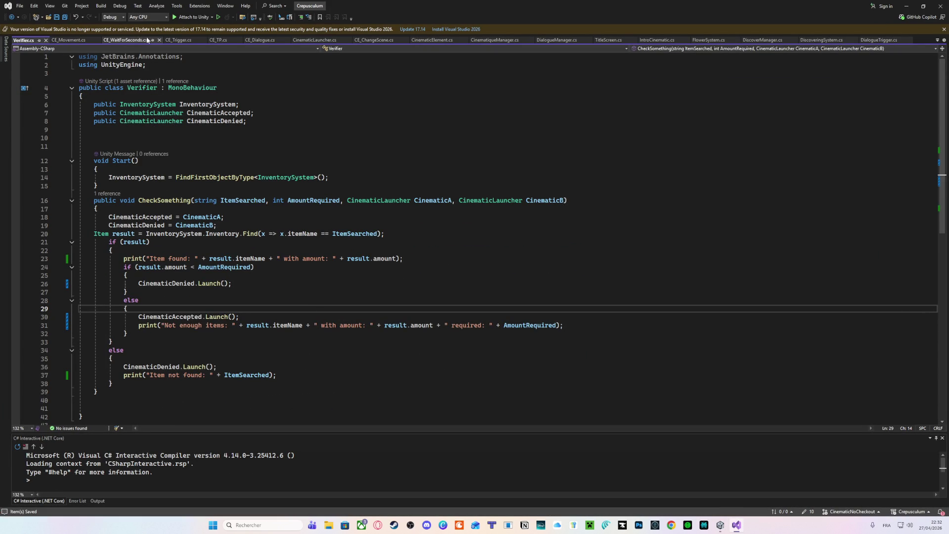
pyautogui.click(314, 40)
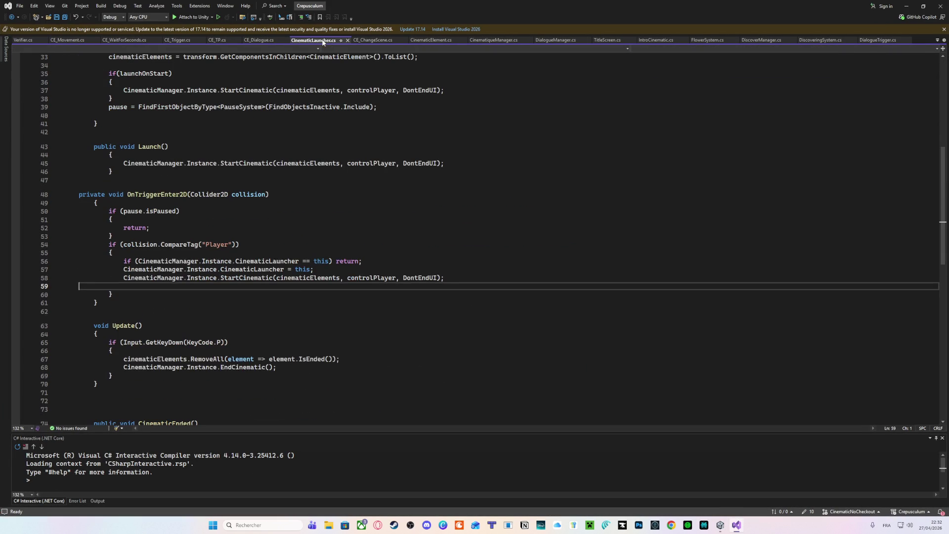
pyautogui.scroll(10, 304, 282)
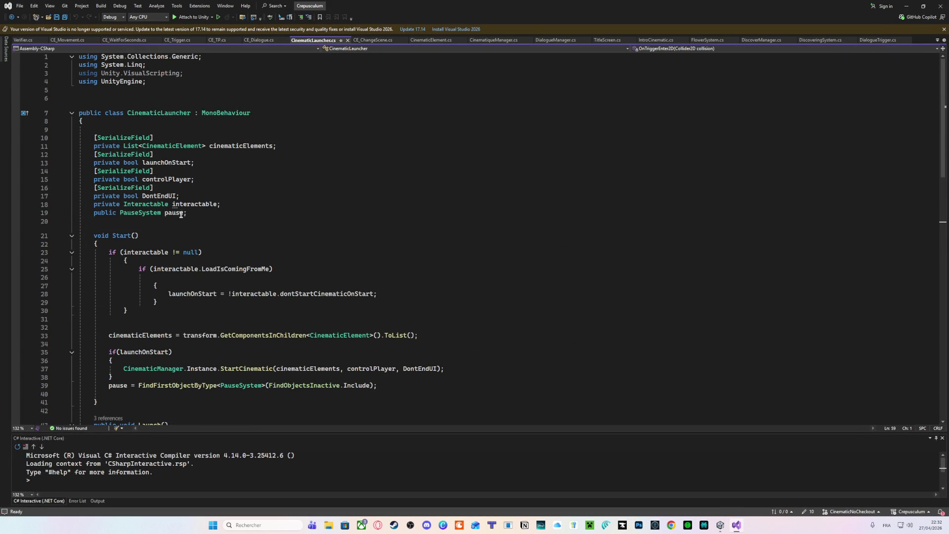
pyautogui.click(222, 213)
pyautogui.hotkey('ctrl', 'd')
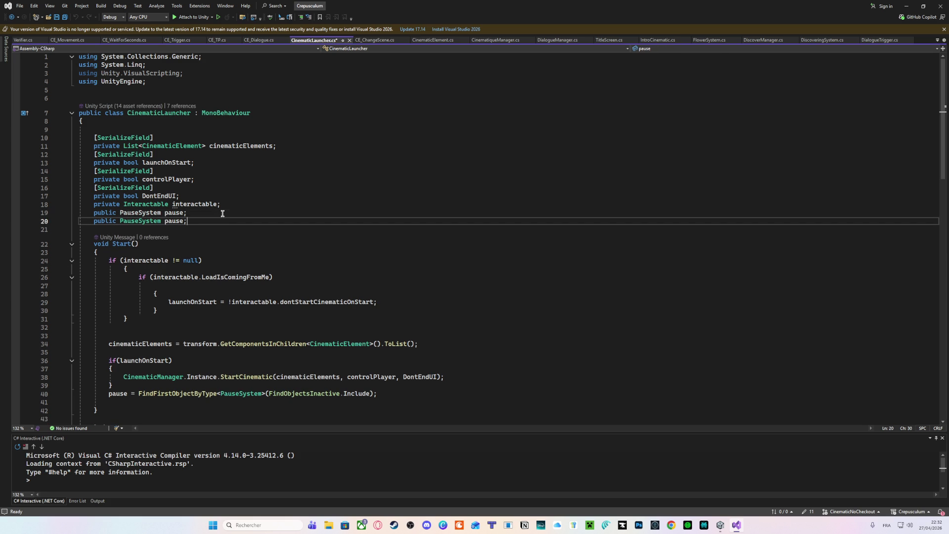
pyautogui.doubleClick(159, 221)
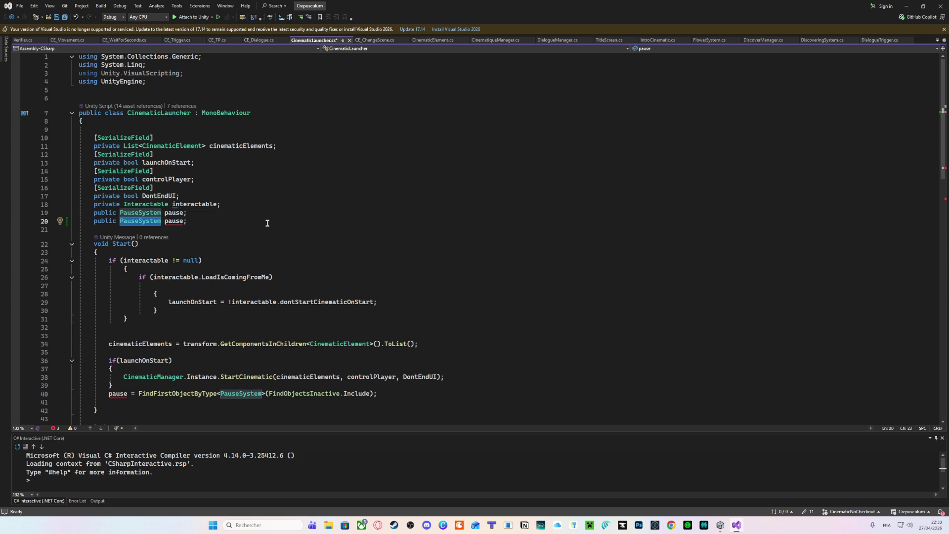
pyautogui.write('Diont')
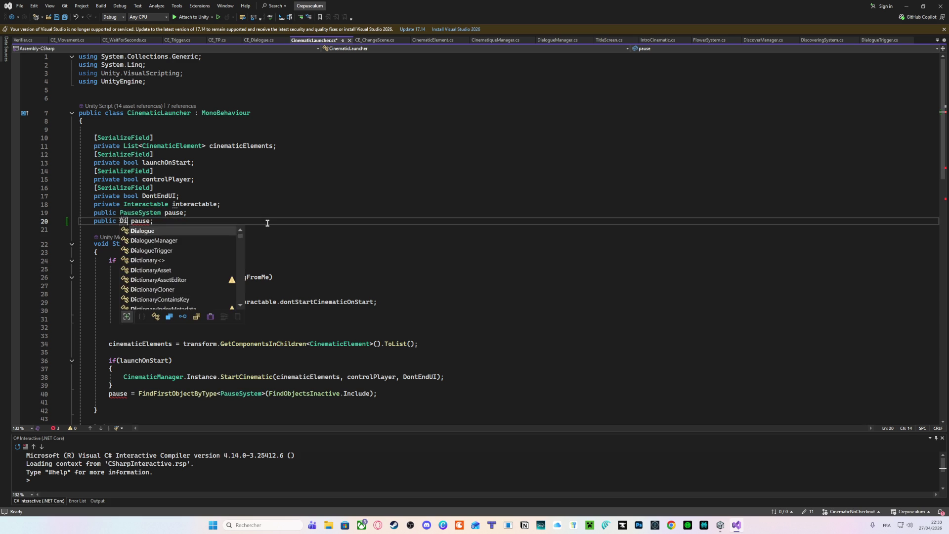
pyautogui.press('BackSpace')
pyautogui.press('BackSpace')
pyautogui.press('BackSpace')
pyautogui.write('ontDe')
pyautogui.write('stroyAfte')
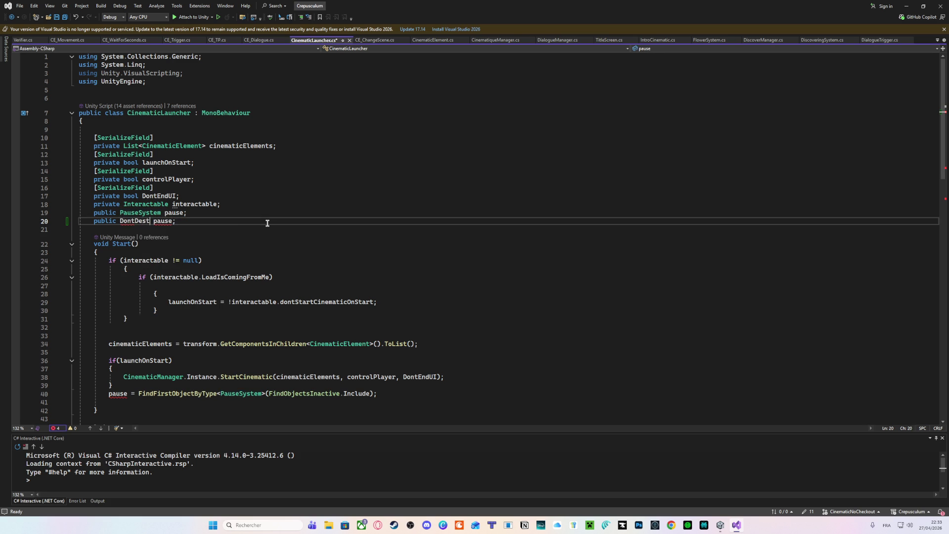
pyautogui.write('rPlay')
# Step: Remove the leftover pause name, give the field type Bool, and save
pyautogui.click(184, 223)
pyautogui.doubleClick(203, 222)
pyautogui.press('BackSpace')
pyautogui.press('BackSpace')
pyautogui.click(122, 222)
pyautogui.write('Bool')
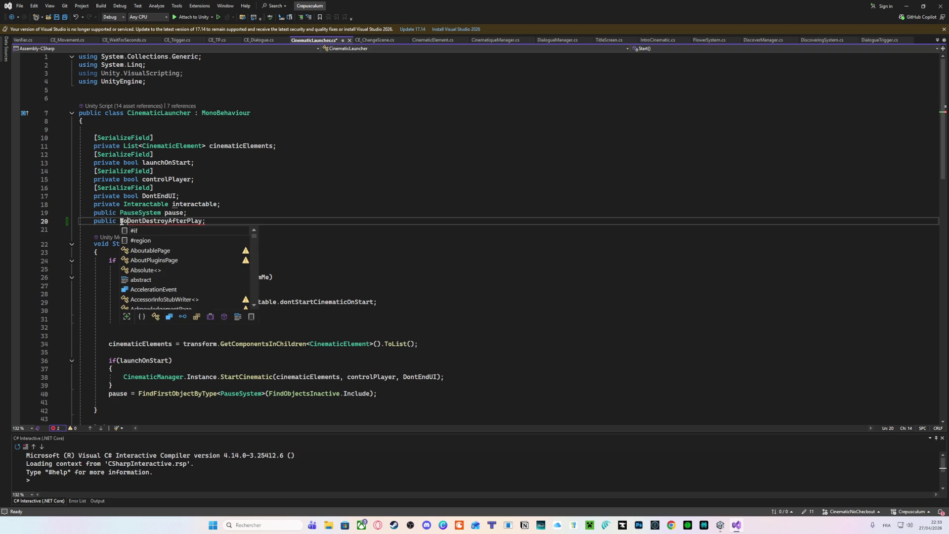
pyautogui.hotkey('ctrl', 's')
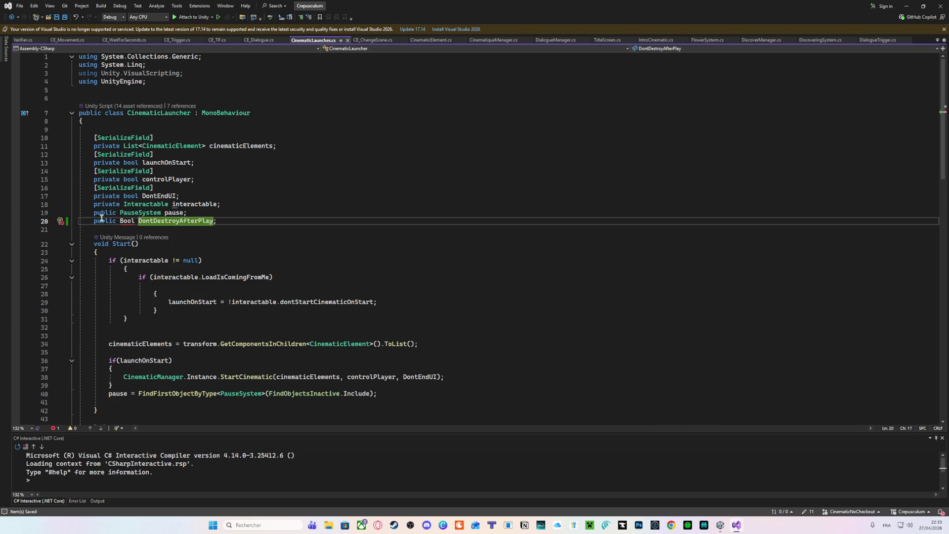
# Step: Make the DontDestroyAfterPlay field private and mark it [SerializeField]
pyautogui.doubleClick(104, 221)
pyautogui.write('private')
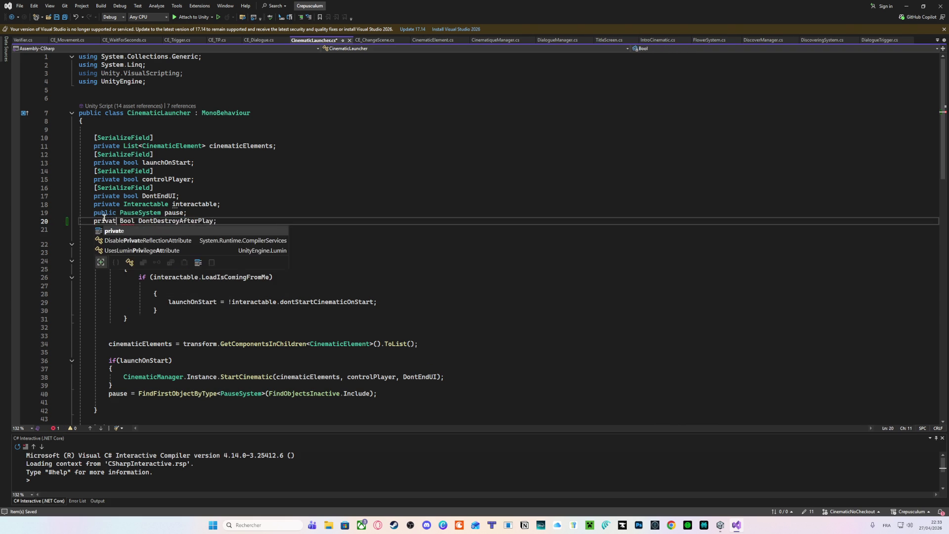
pyautogui.click(221, 212)
pyautogui.press('Return')
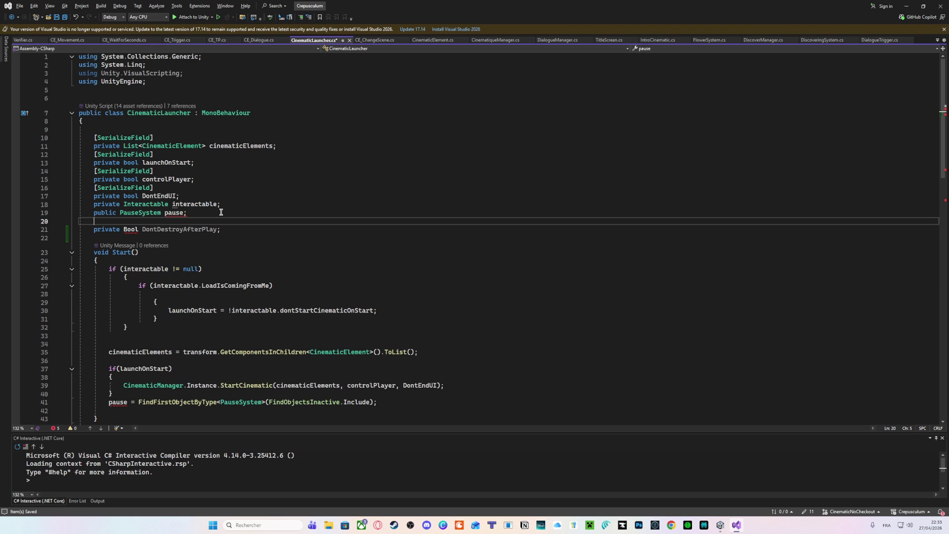
pyautogui.write('[SerializeField]')
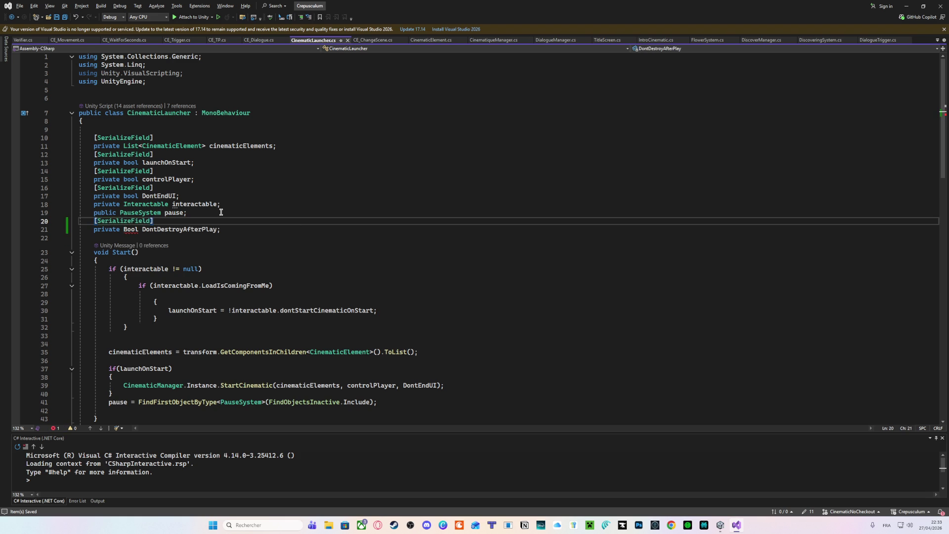
# Step: Add 'if (DontDestroyAfterPlay) return;' after the Cinematic Ended print, save, and return to Unity
pyautogui.scroll(-4, 221, 214)
pyautogui.scroll(-20, 222, 214)
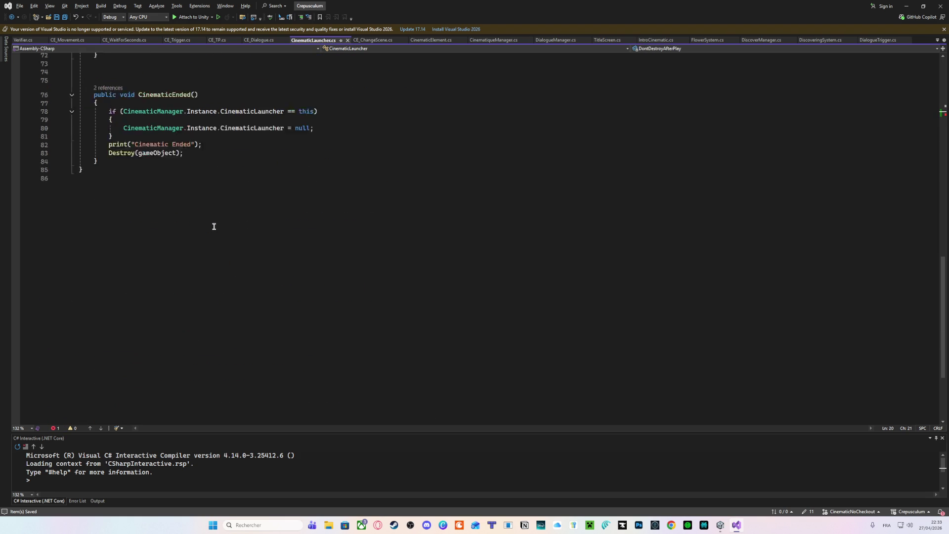
pyautogui.click(226, 120)
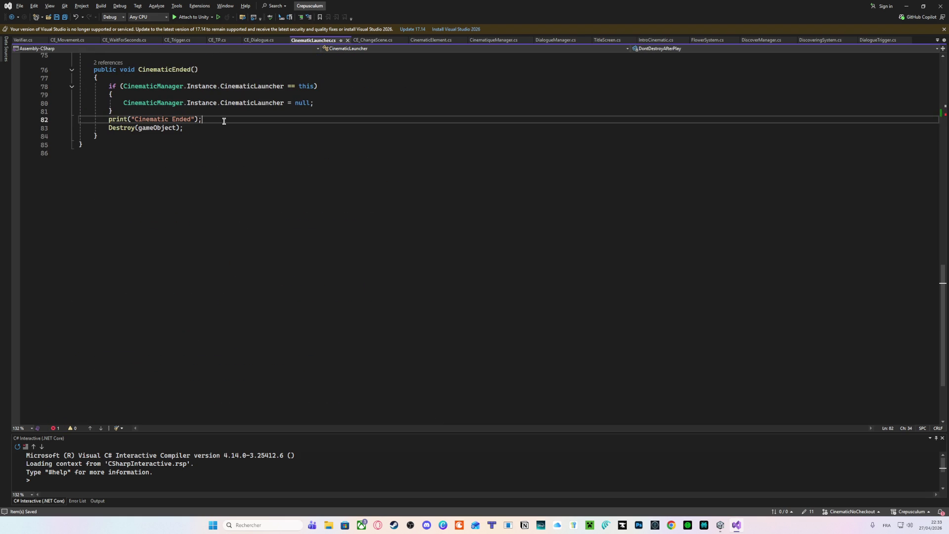
pyautogui.press('Return')
pyautogui.write('if')
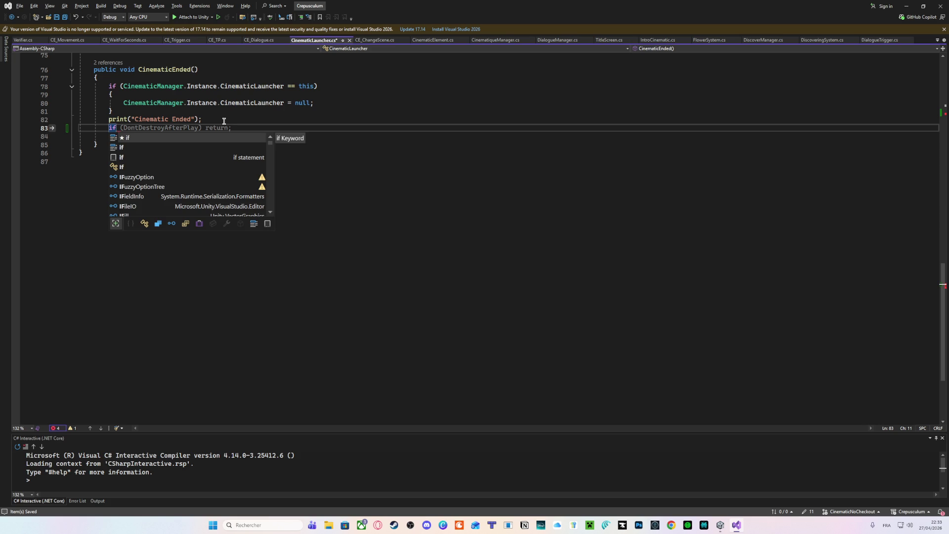
pyautogui.press('Escape')
pyautogui.press('Tab')
pyautogui.hotkey('ctrl', 's')
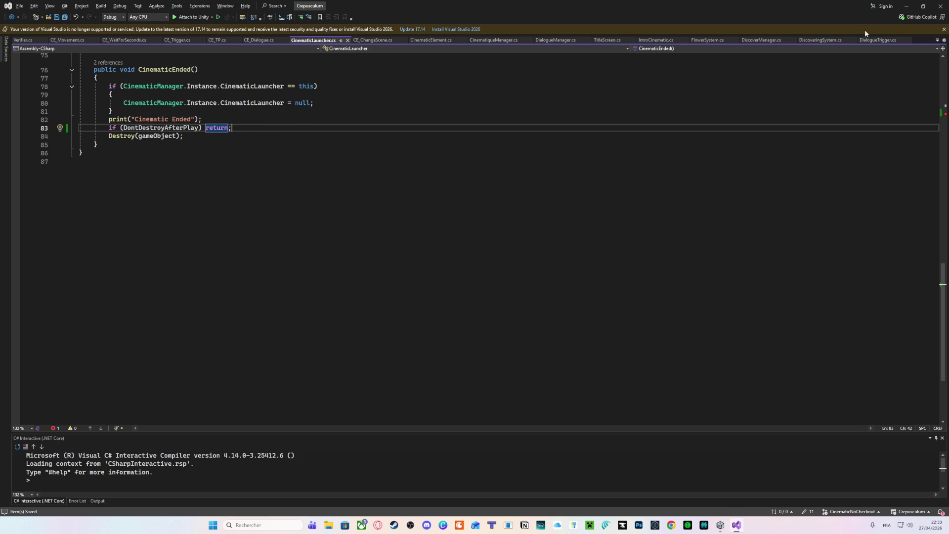
pyautogui.scroll(1, 641, 126)
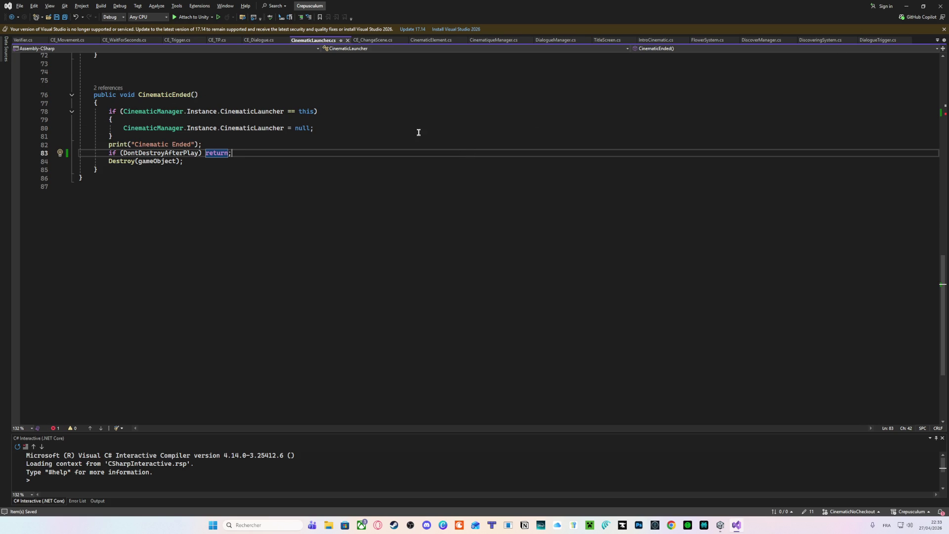
pyautogui.click(907, 6)
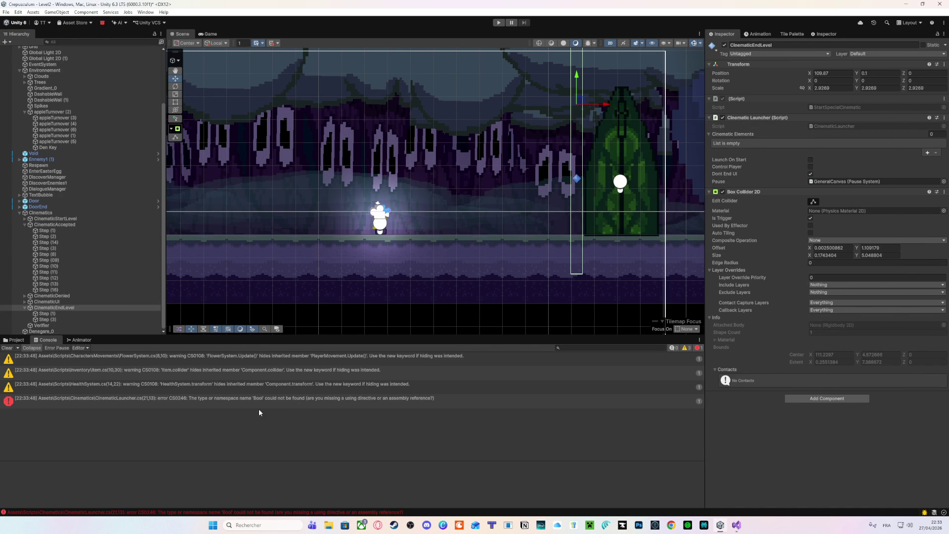
# Step: Fix the CS0246 error by changing 'Bool' to 'bool' on line 21 of CinematicLauncher
pyautogui.click(111, 401)
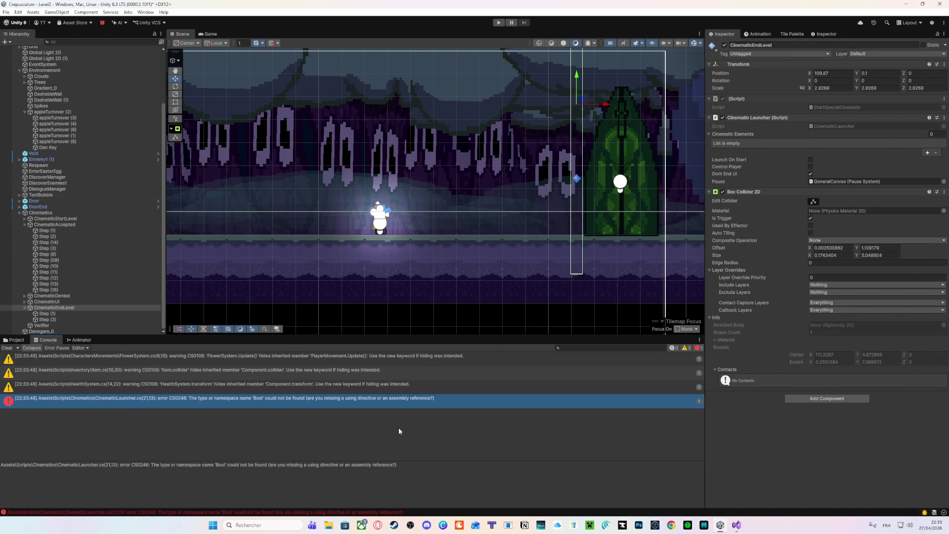
pyautogui.doubleClick(178, 401)
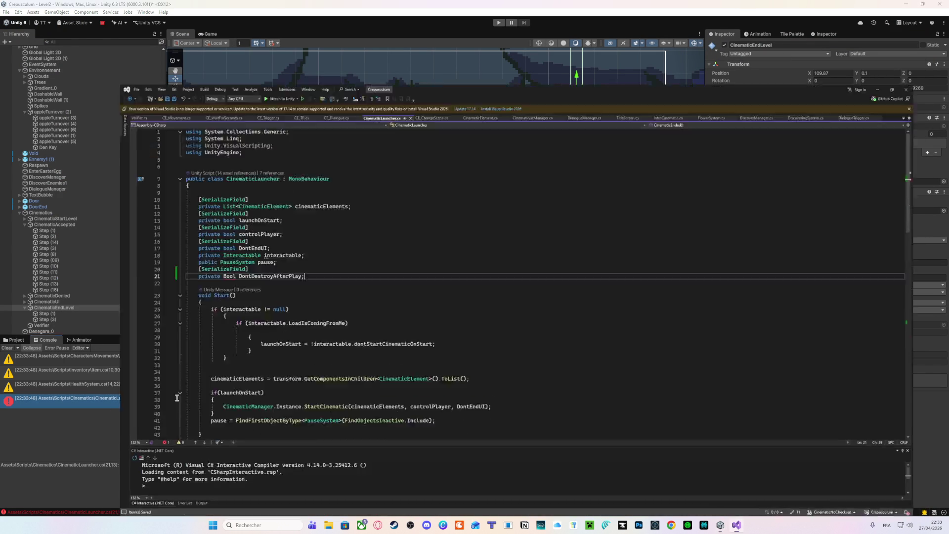
pyautogui.doubleClick(132, 229)
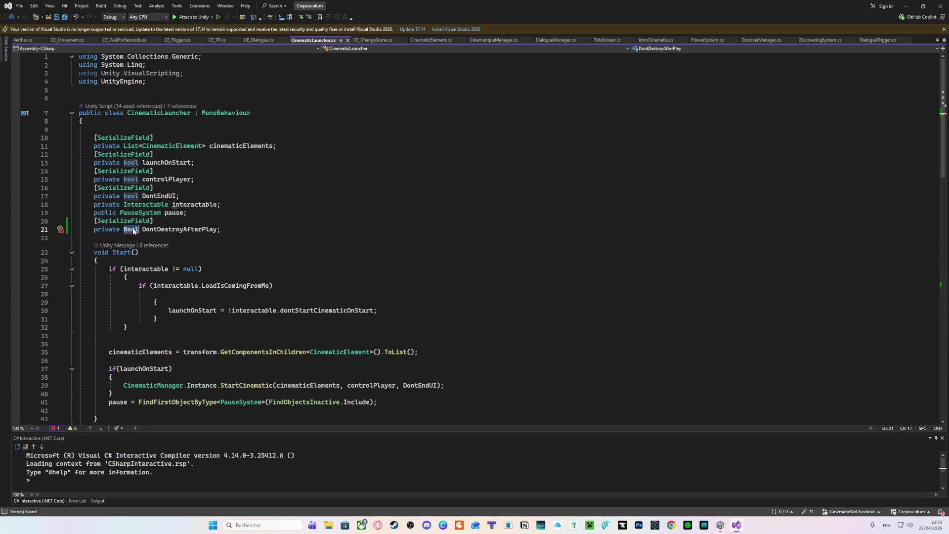
pyautogui.write('bool')
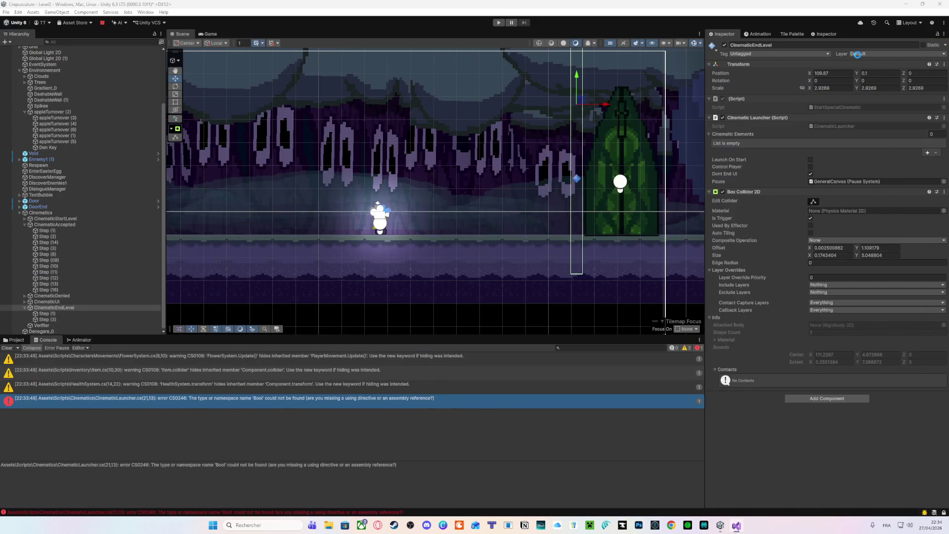
pyautogui.click(906, 6)
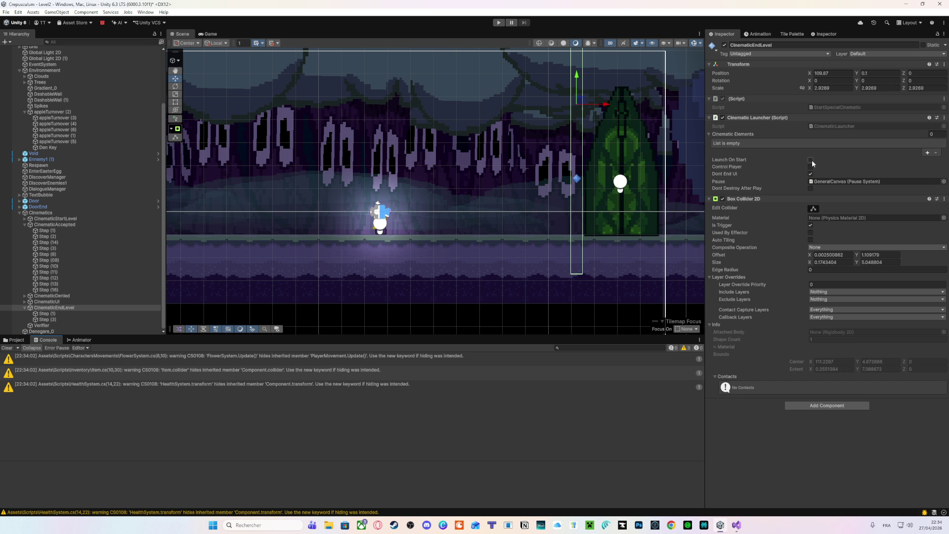
# Step: Tick Dont Destroy After Play and play Level2 until 'Parfait ! Nous pouvons continuer !' appears
pyautogui.click(810, 188)
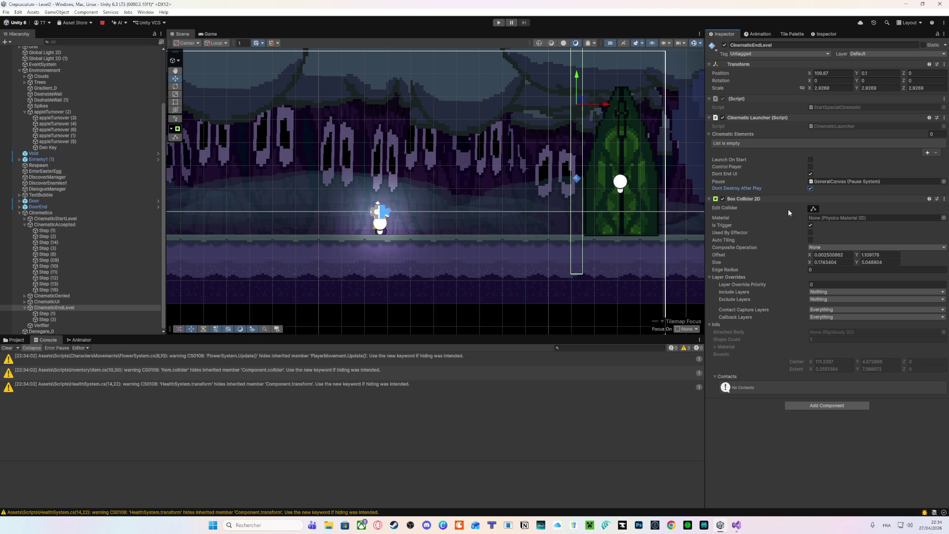
pyautogui.click(456, 216)
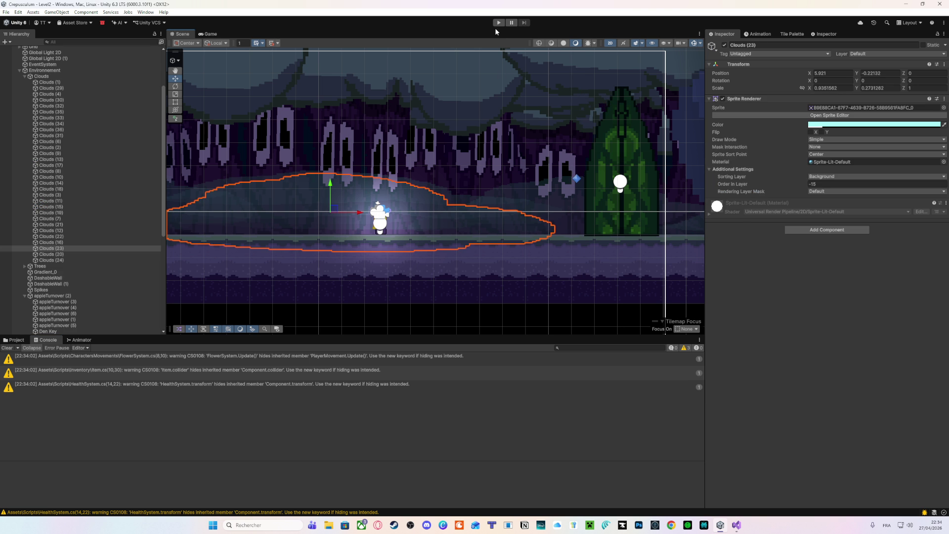
pyautogui.click(499, 22)
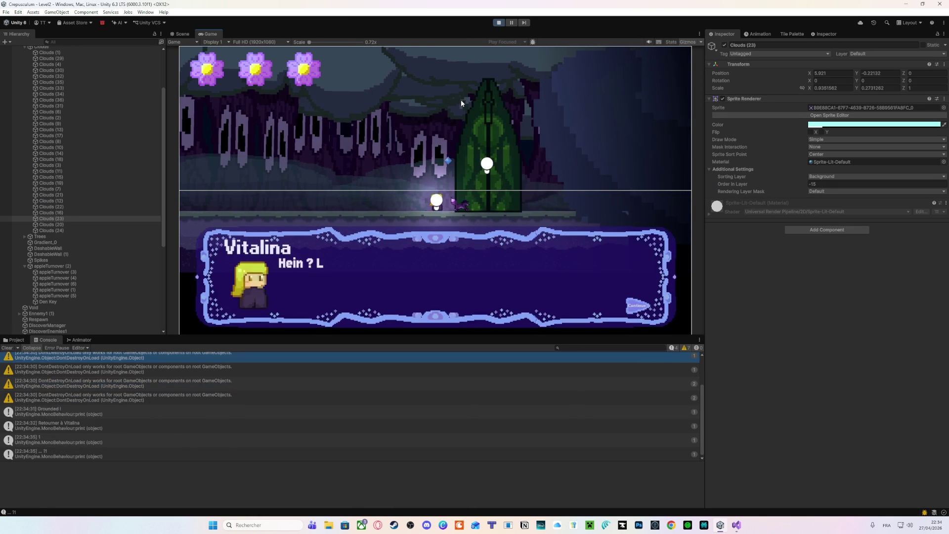
pyautogui.scroll(-1, 129, 195)
pyautogui.scroll(-5, 130, 195)
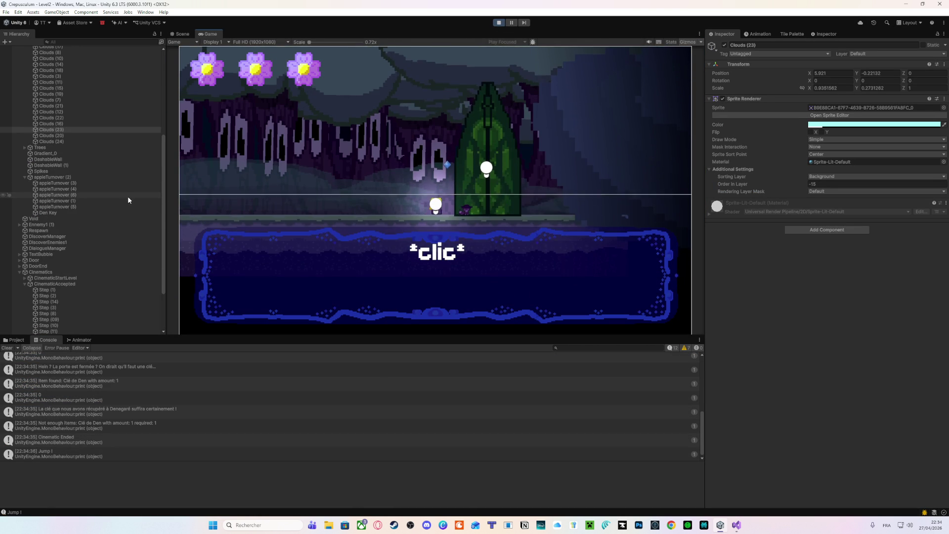
pyautogui.press('space')
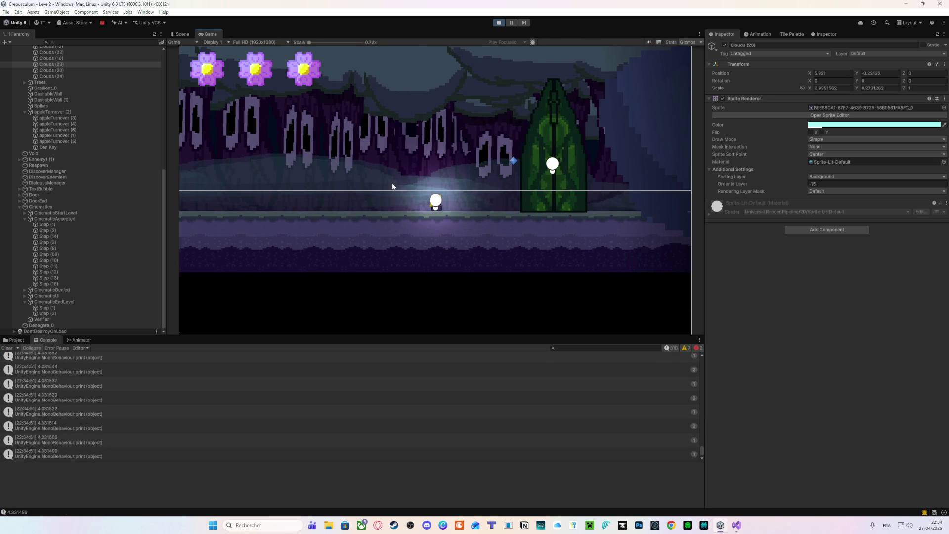
pyautogui.press('super+shift+s')
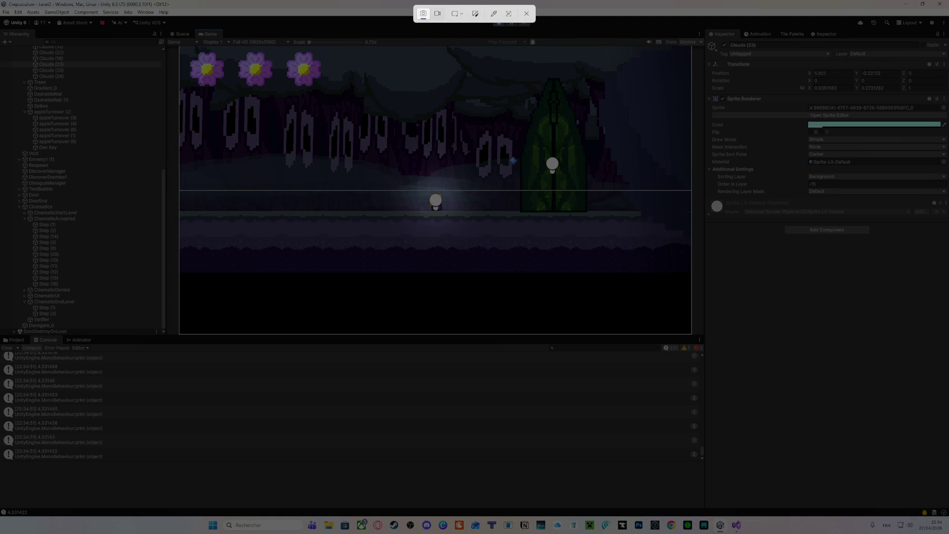
pyautogui.press('Escape')
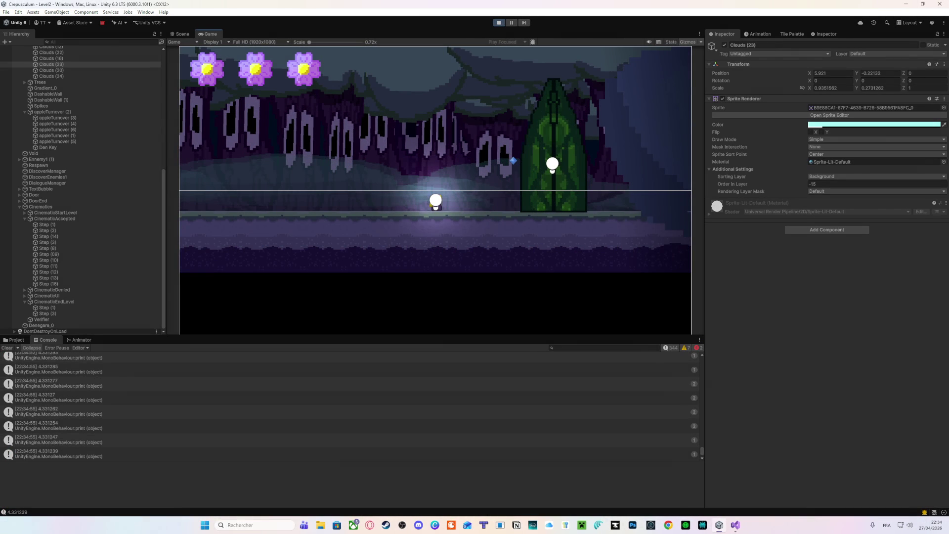
pyautogui.click(427, 524)
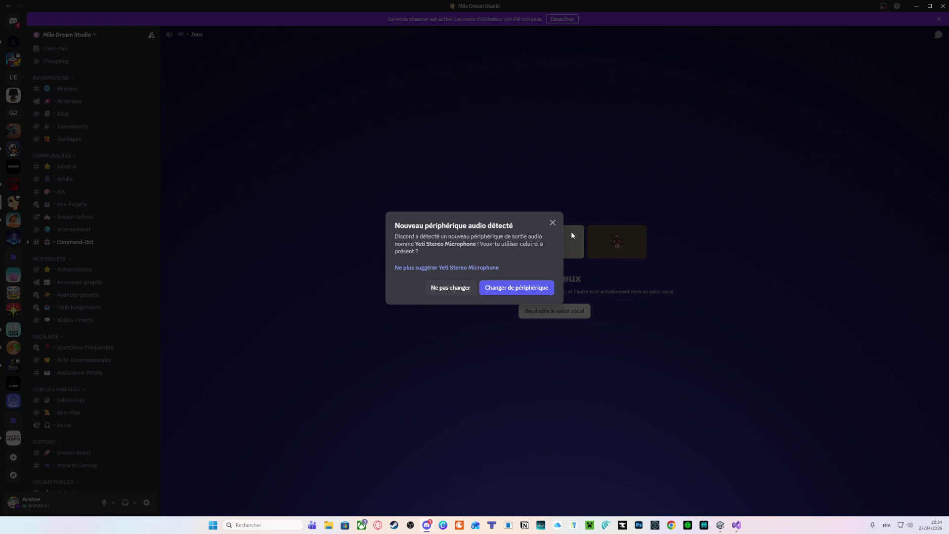
pyautogui.click(553, 223)
pyautogui.hotkey('alt', 'Tab')
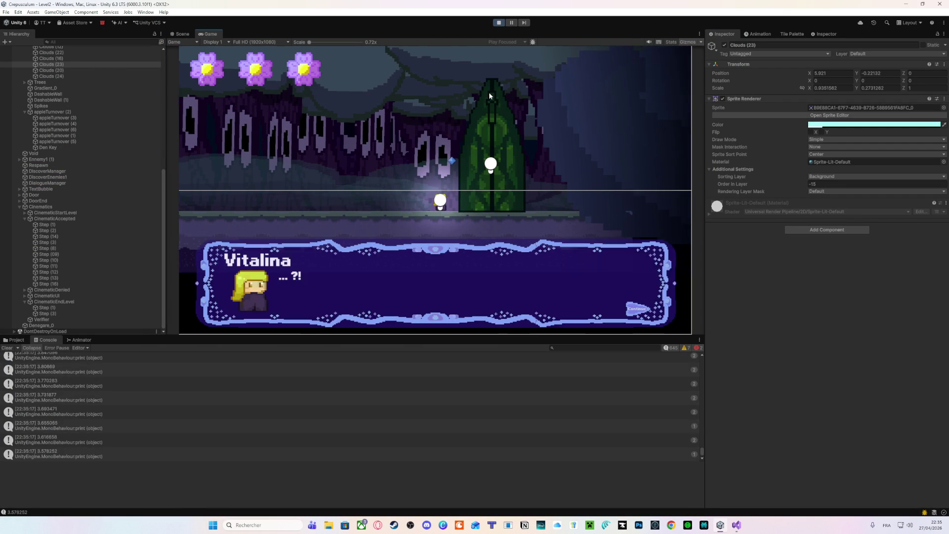
# Step: Exit Play mode so the Level2 Scene view returns for editing
pyautogui.click(498, 22)
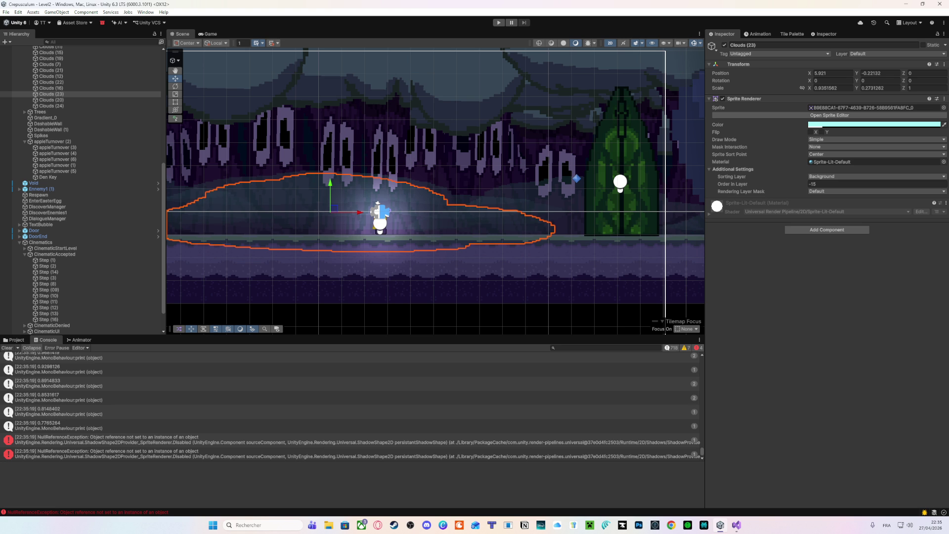
# Step: Inspect CinematicTextImage and LifeBar, then select Lulupin to view its properties
pyautogui.scroll(-5, 455, 271)
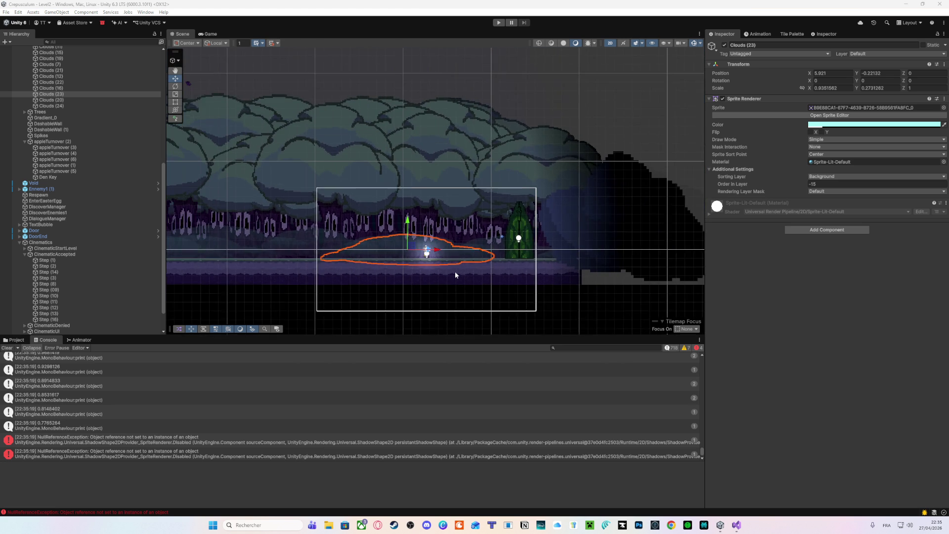
pyautogui.click(423, 183)
pyautogui.click(356, 119)
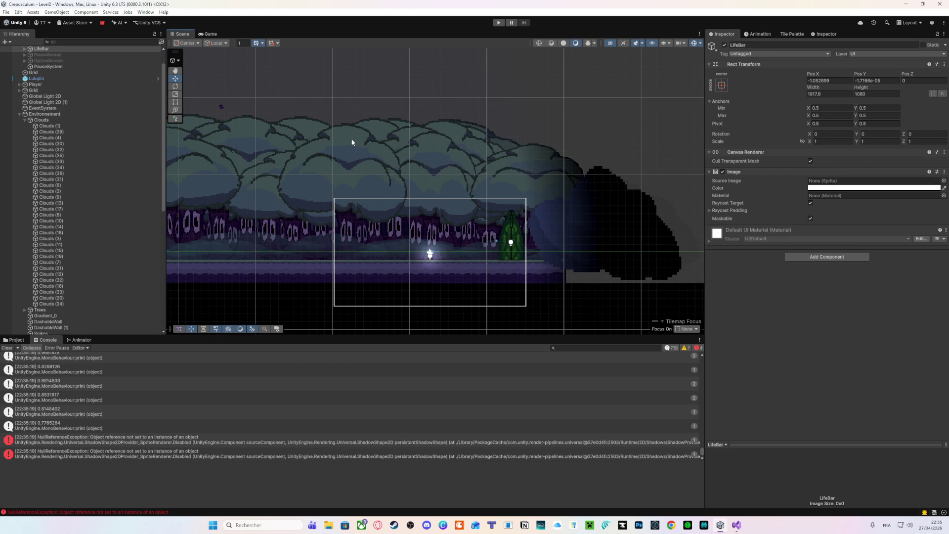
pyautogui.scroll(3, 428, 274)
pyautogui.scroll(5, 317, 139)
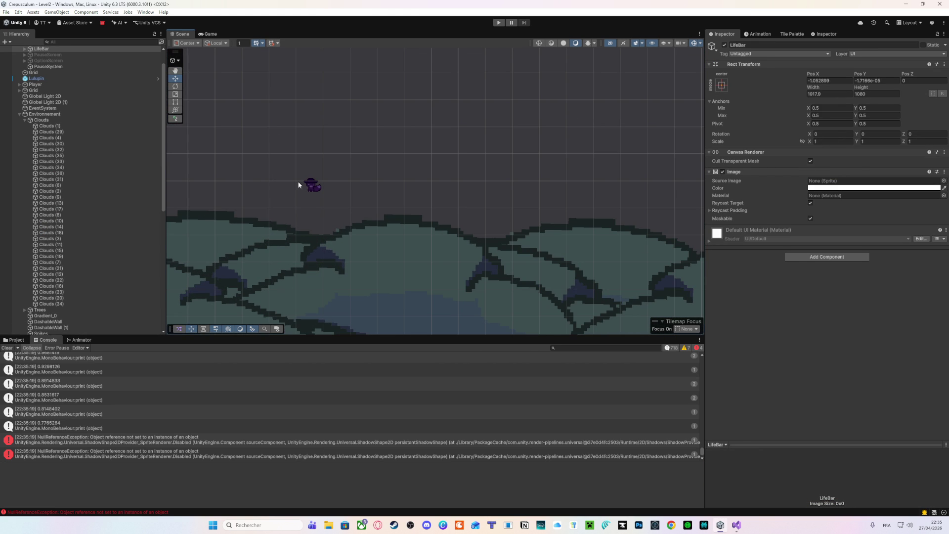
pyautogui.click(308, 188)
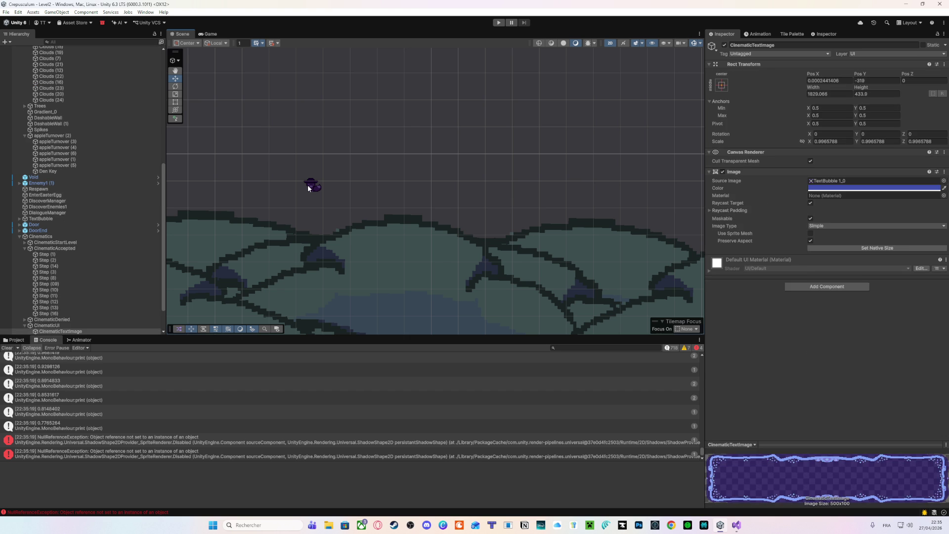
pyautogui.click(308, 188)
pyautogui.scroll(-6, 357, 204)
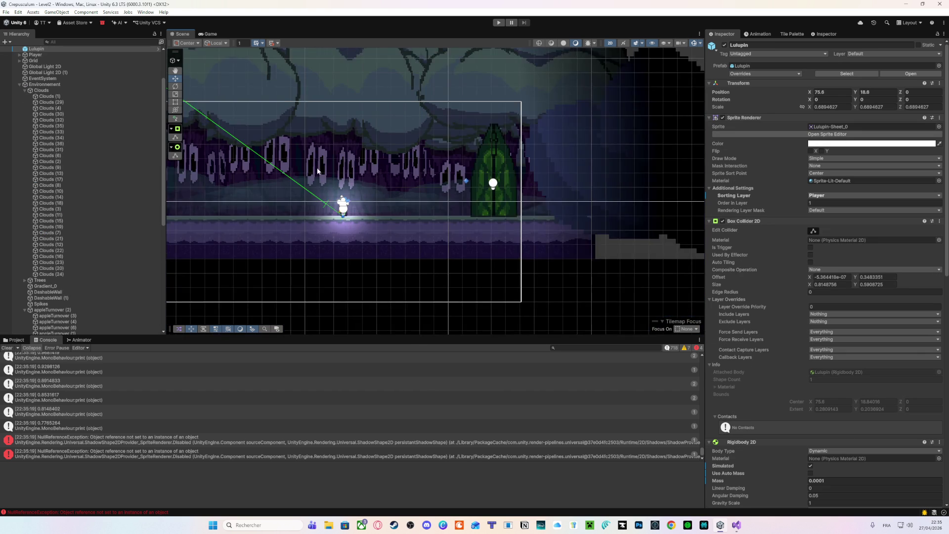
pyautogui.scroll(5, 303, 190)
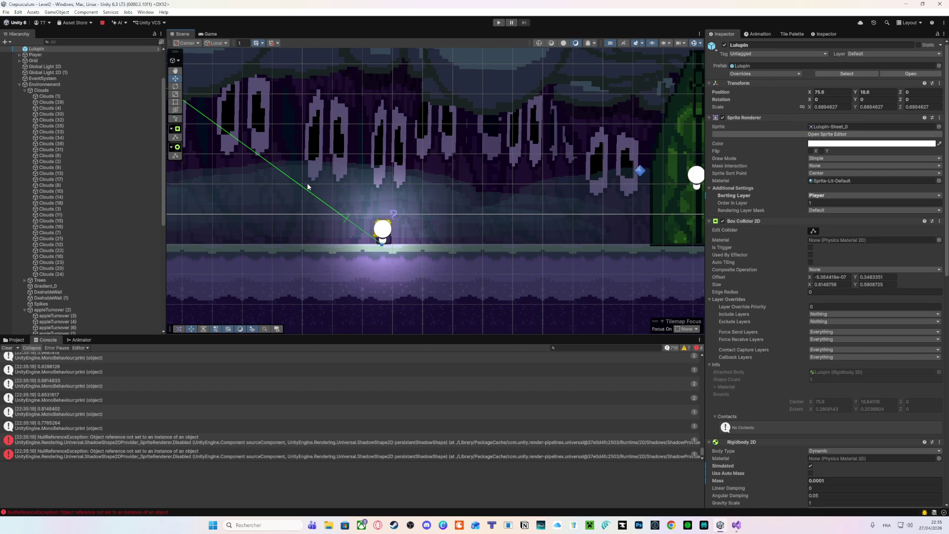
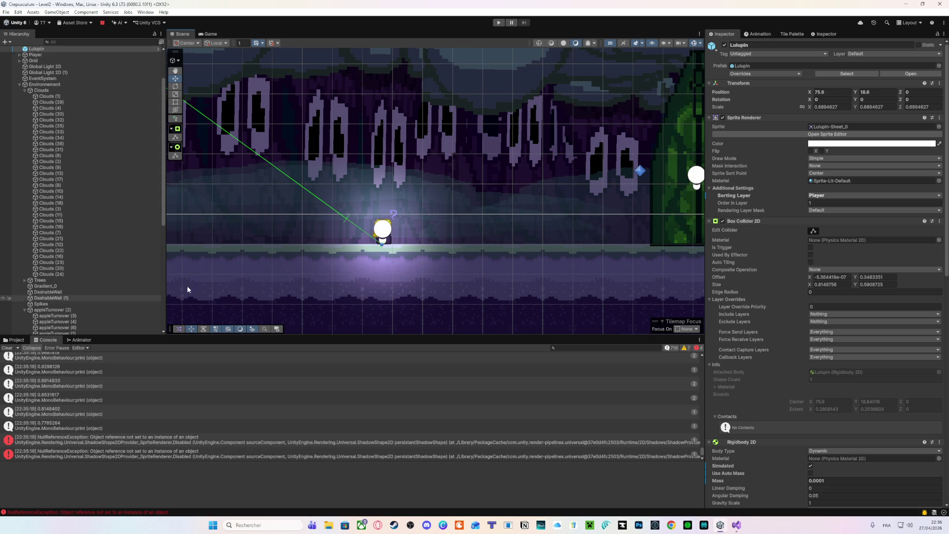
# Step: Inspect the Clouds (23), LifeBar, CinematicUI and TextBubble objects around the green door
pyautogui.click(441, 240)
pyautogui.scroll(-6, 441, 238)
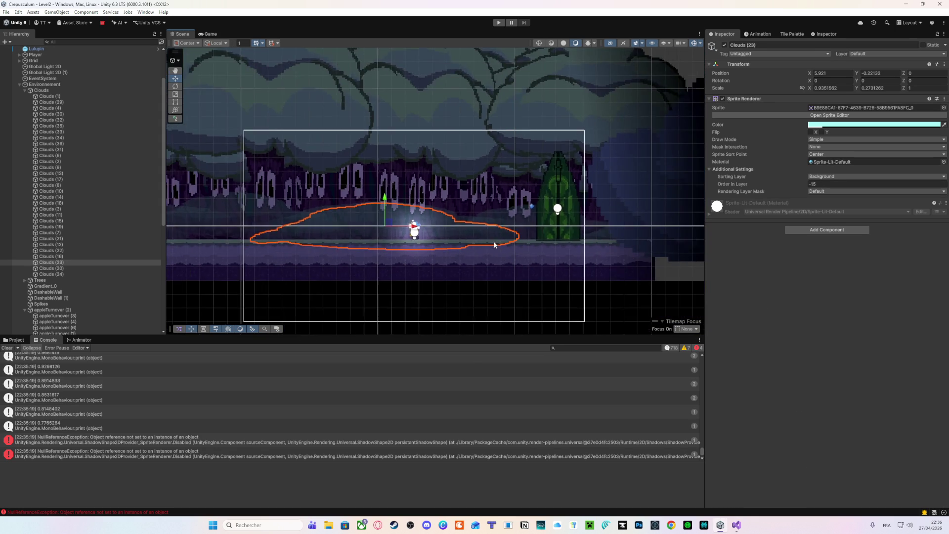
pyautogui.scroll(-4, 381, 193)
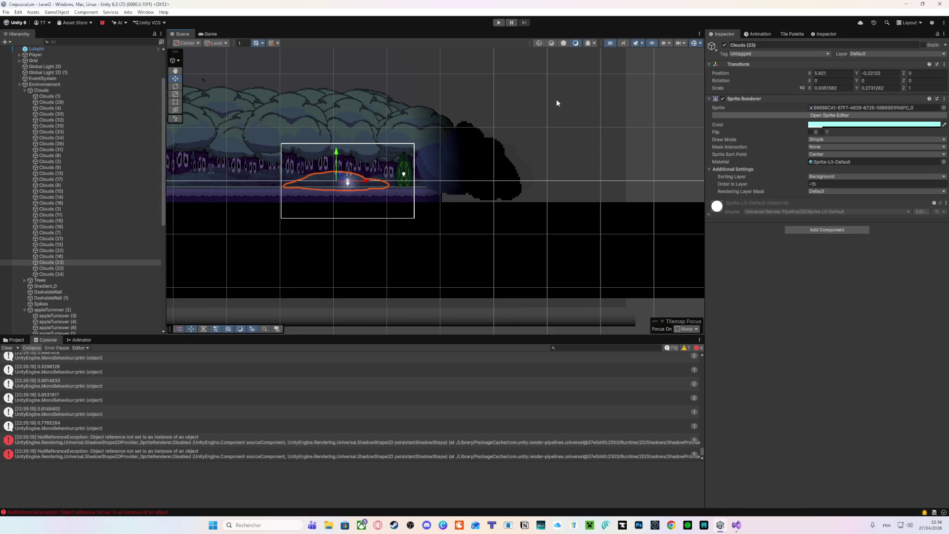
pyautogui.click(401, 181)
pyautogui.scroll(8, 403, 181)
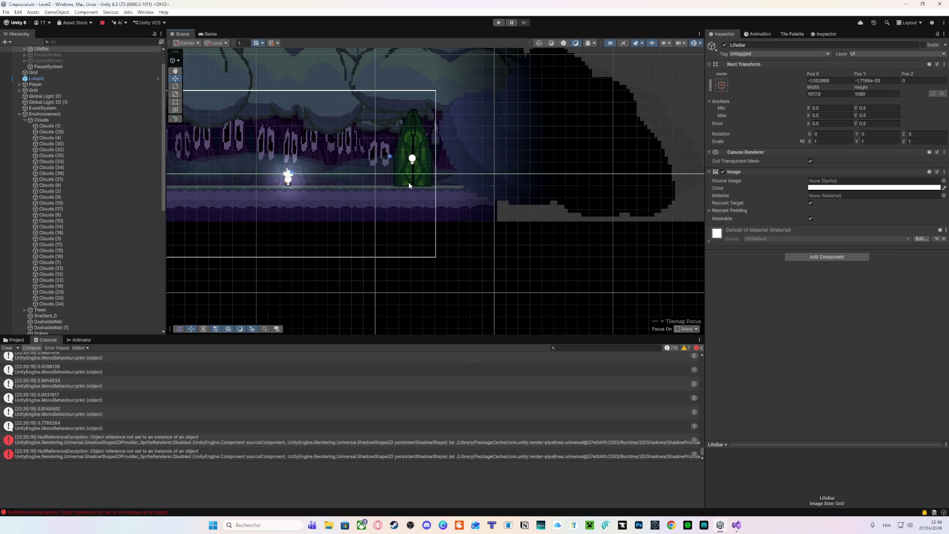
pyautogui.scroll(2, 337, 185)
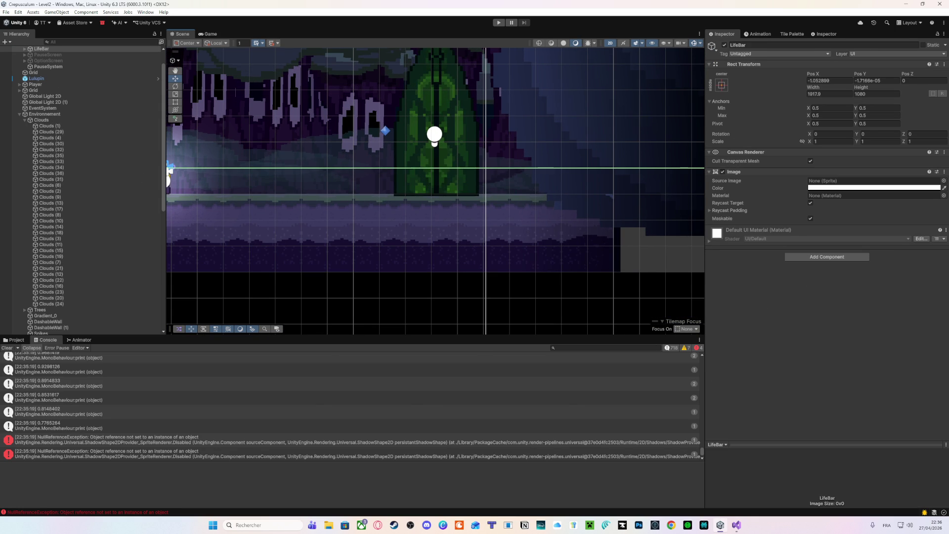
pyautogui.scroll(-6, 438, 200)
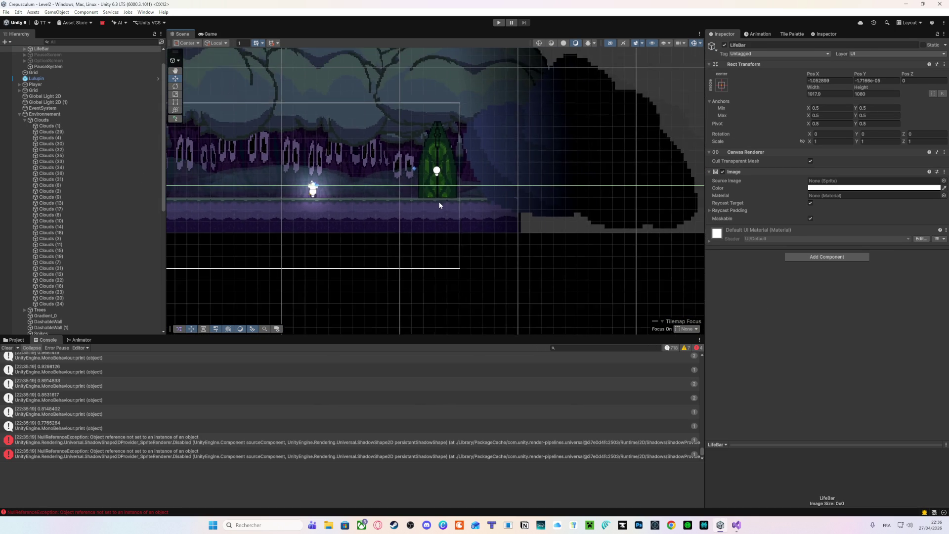
pyautogui.click(547, 168)
pyautogui.click(547, 170)
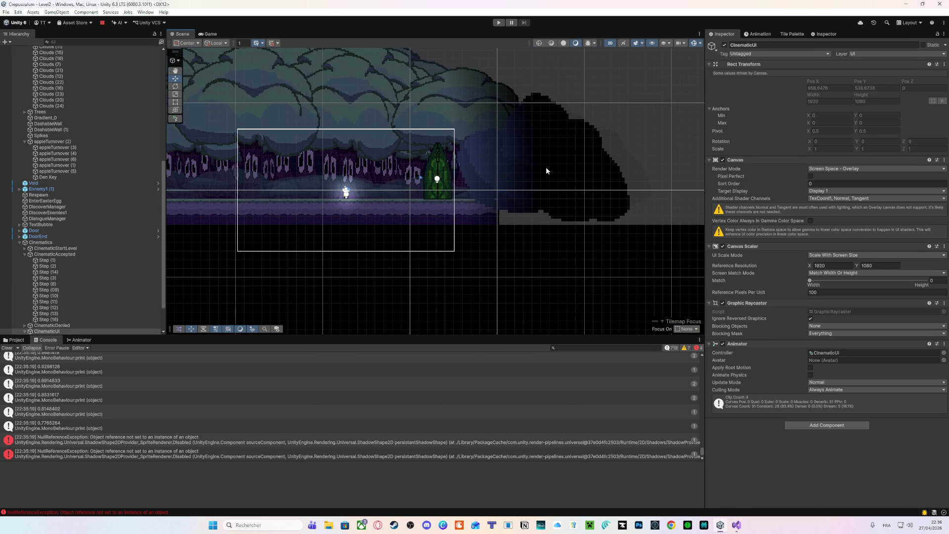
# Step: Pan and zoom the Scene view around the door, then bring up CinematicLauncher in Visual Studio
pyautogui.moveTo(201, 192)
pyautogui.mouseDown()
pyautogui.moveTo(485, 195)
pyautogui.moveTo(247, 199)
pyautogui.mouseUp()
pyautogui.scroll(3, 472, 217)
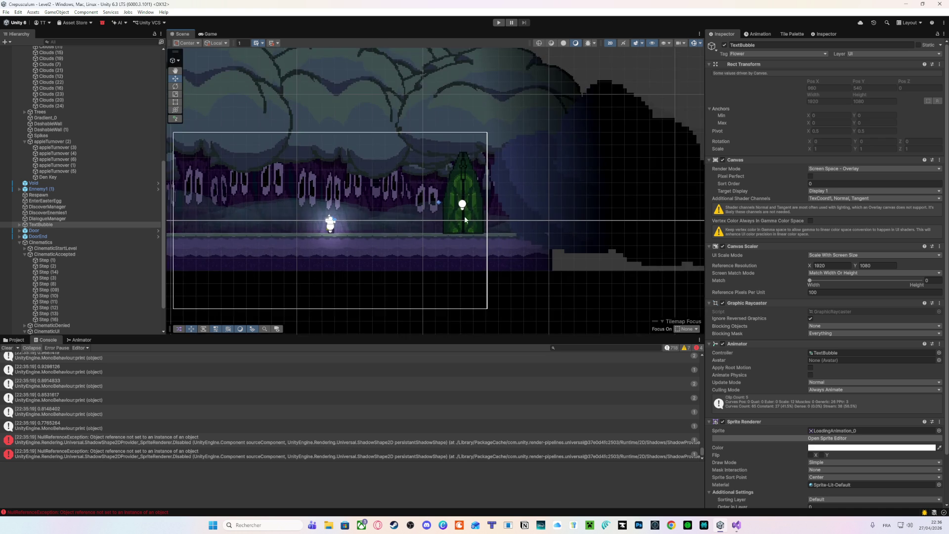
pyautogui.scroll(3, 461, 221)
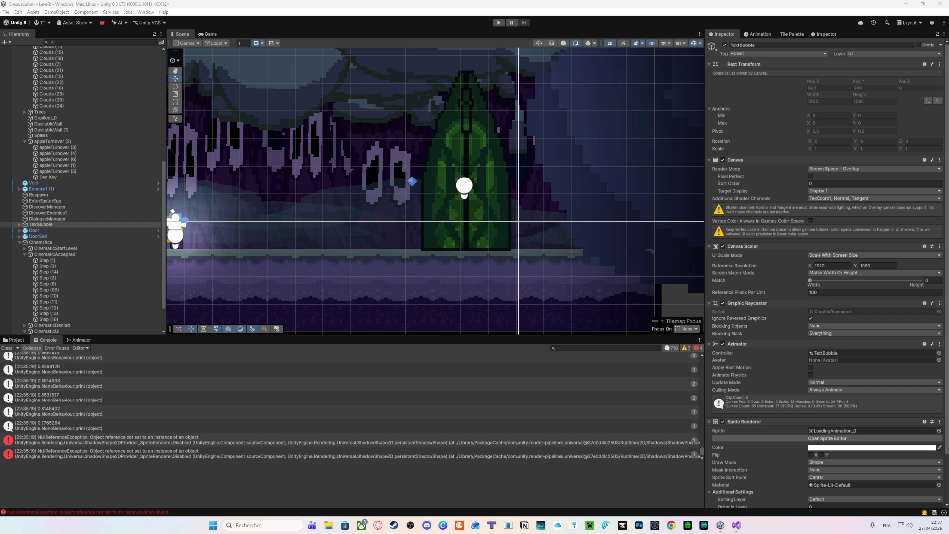
pyautogui.scroll(-5, 445, 289)
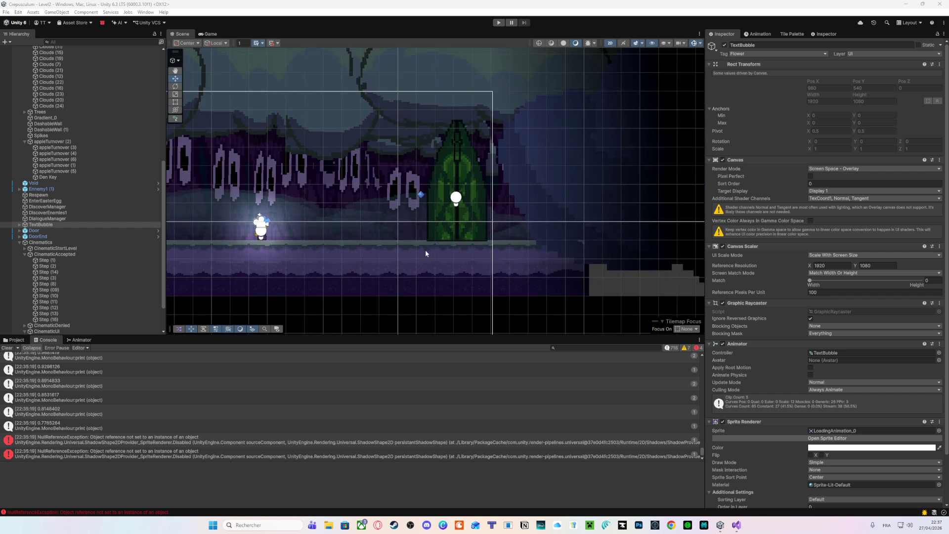
pyautogui.scroll(-4, 502, 217)
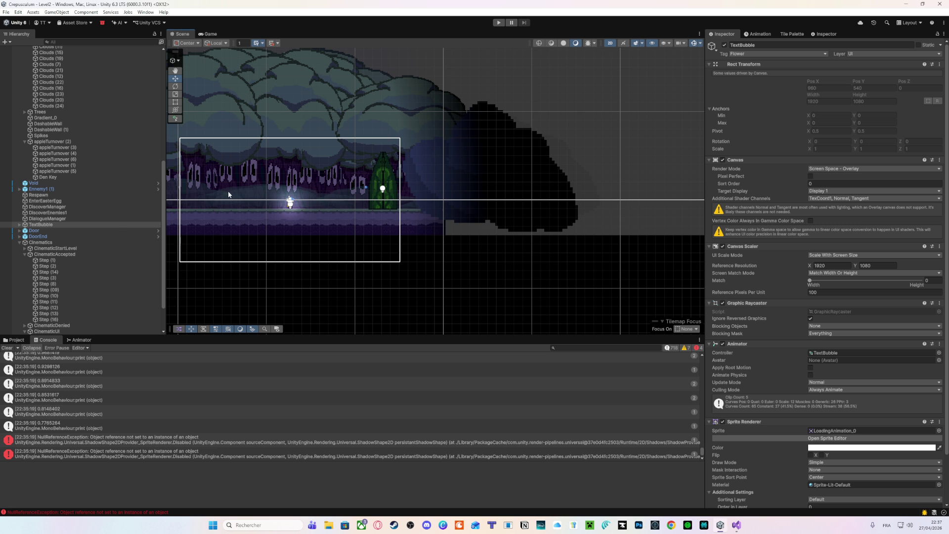
pyautogui.scroll(-1, 430, 202)
pyautogui.moveTo(445, 201)
pyautogui.mouseDown()
pyautogui.moveTo(408, 201)
pyautogui.moveTo(442, 178)
pyautogui.mouseUp()
pyautogui.scroll(4, 442, 178)
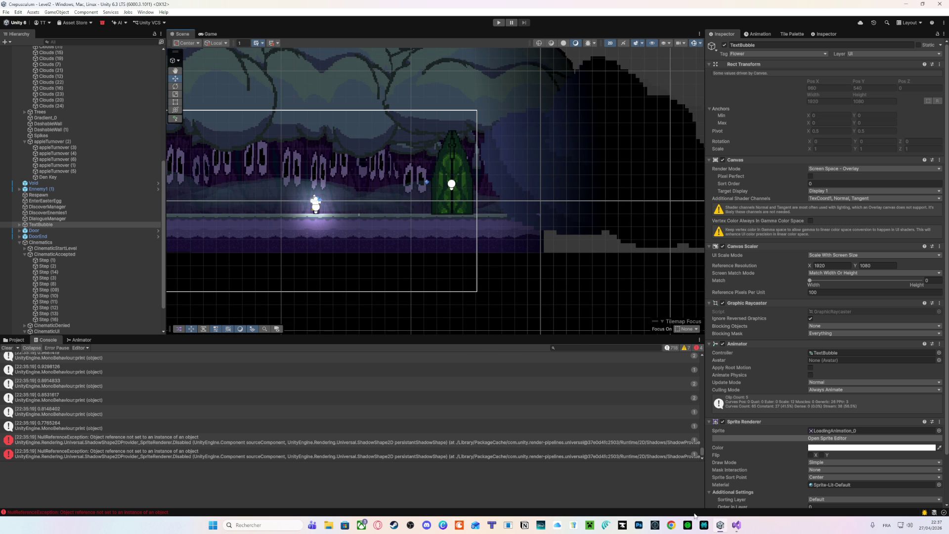
pyautogui.click(737, 528)
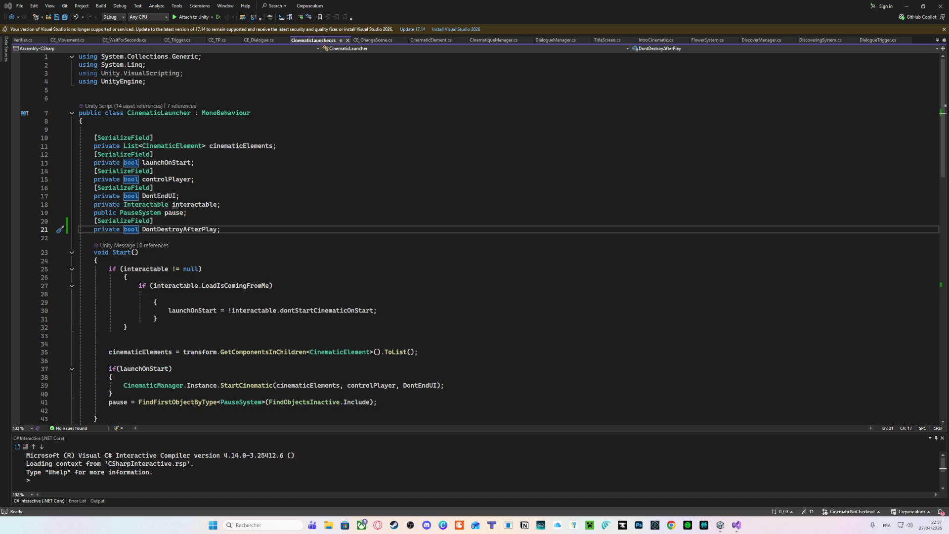
# Step: Duplicate the [SerializeField] DontEndUI declaration in CinematicLauncher.cs onto new lines below it
pyautogui.hotkey('alt', 'Tab')
pyautogui.click(195, 195)
pyautogui.doubleClick(157, 196)
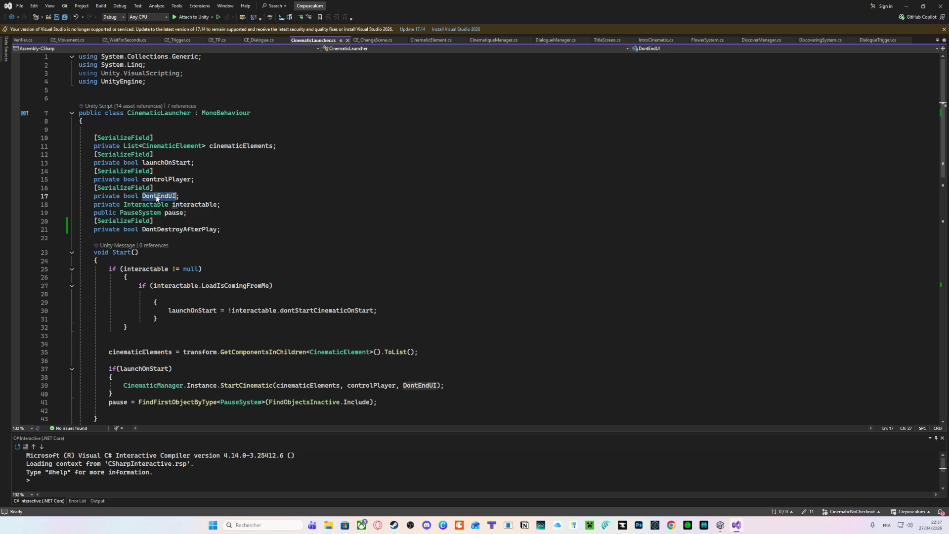
pyautogui.click(195, 196)
pyautogui.hotkey('shift', 'Up')
pyautogui.hotkey('shift', 'Home')
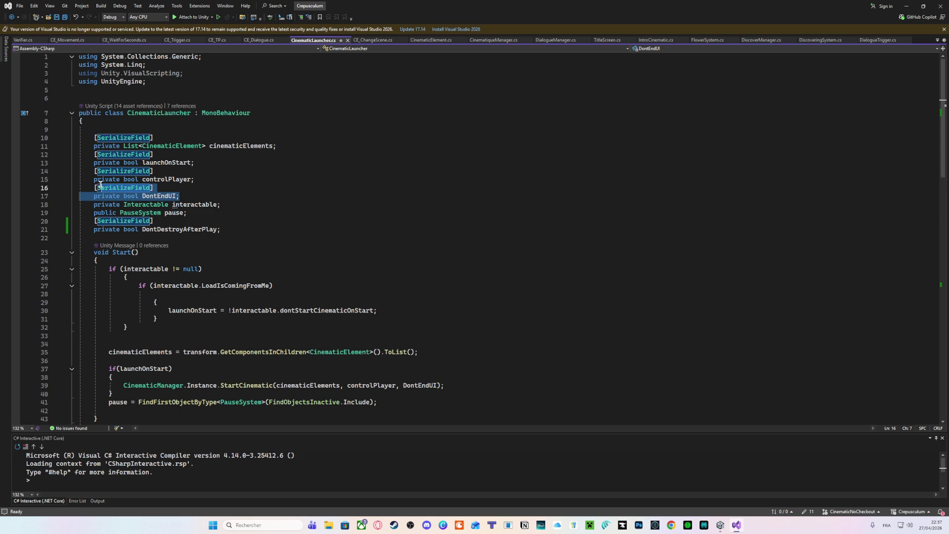
pyautogui.hotkey('ctrl', 'd')
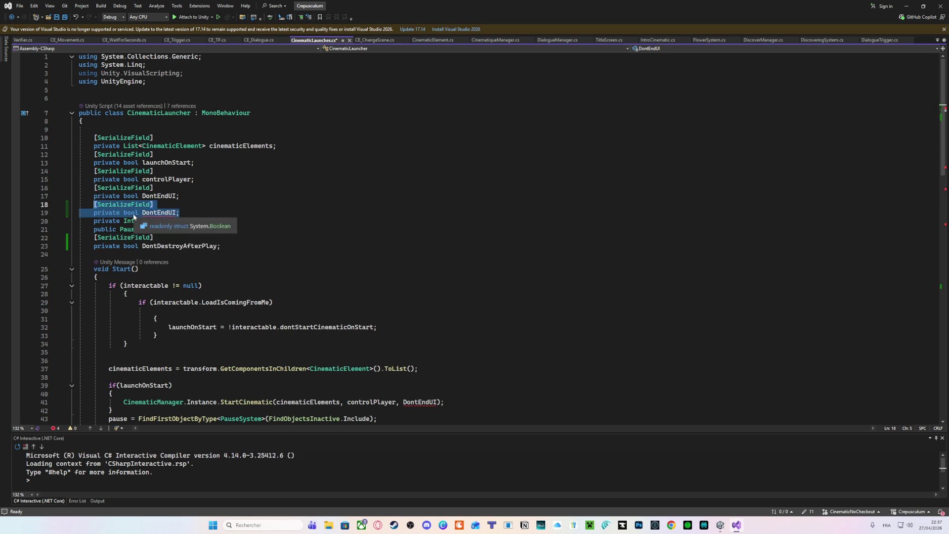
# Step: Rename the duplicated field to DontEndControlPlayer and save CinematicLauncher.cs
pyautogui.click(160, 213)
pyautogui.press('BackSpace')
pyautogui.press('BackSpace')
pyautogui.write('Control')
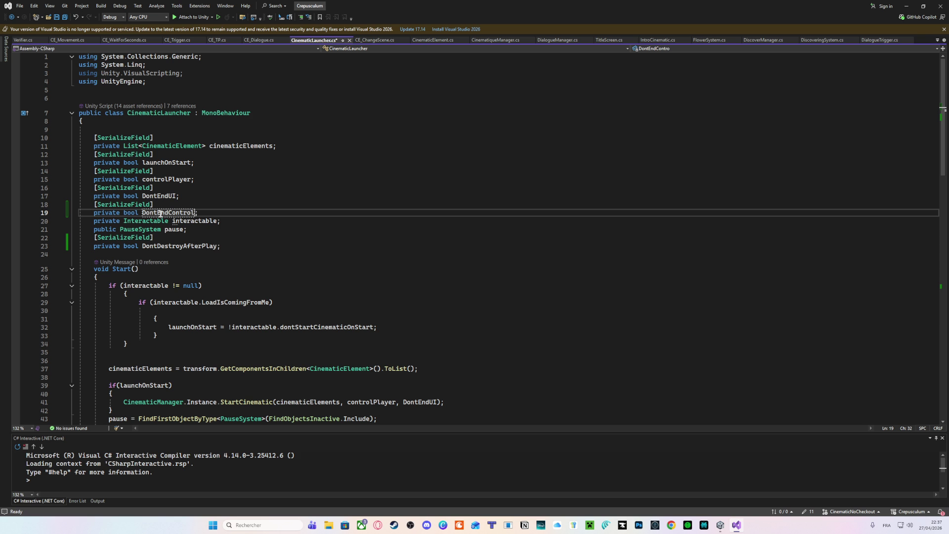
pyautogui.write('Player')
pyautogui.hotkey('ctrl', 's')
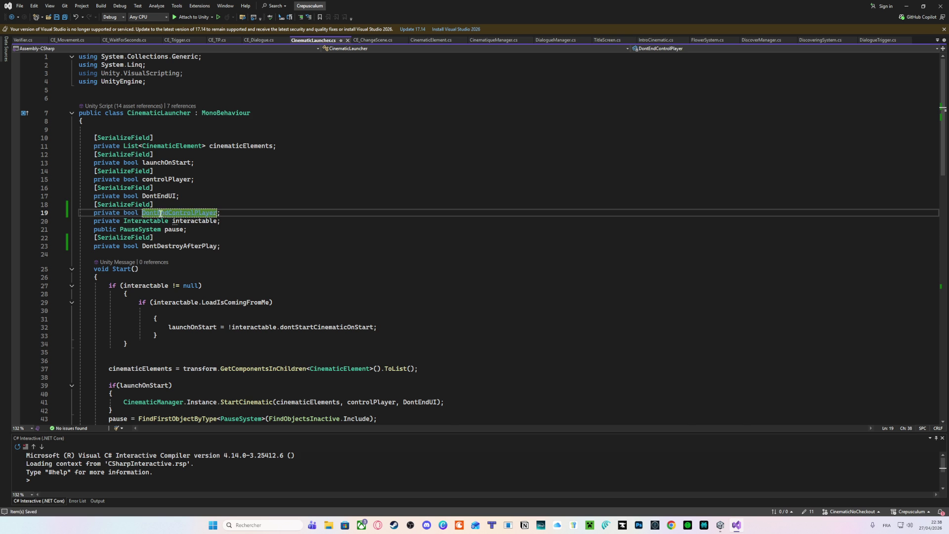
pyautogui.scroll(-6, 414, 194)
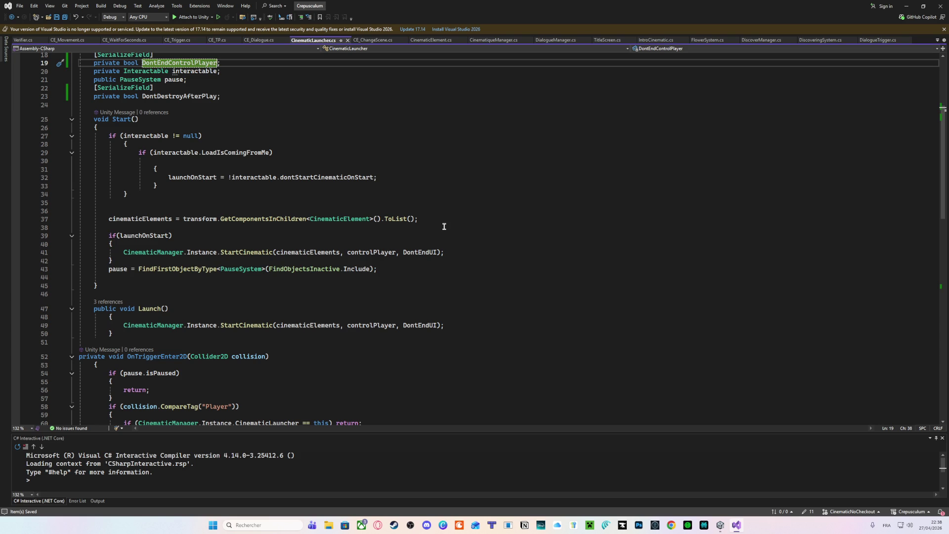
# Step: Review CinematicLauncher.cs, highlighting every use of controlPlayer including the StartCinematic call
pyautogui.scroll(-3, 443, 226)
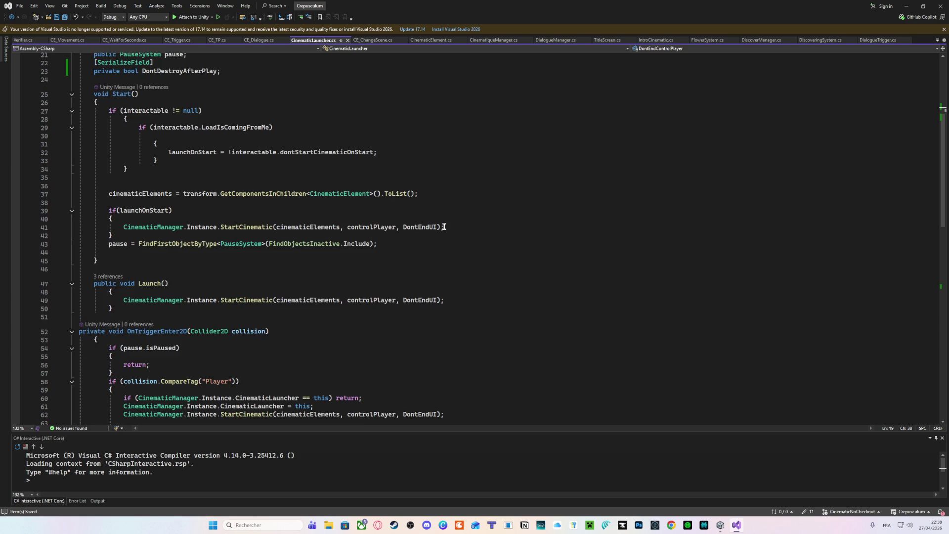
pyautogui.scroll(-4, 428, 232)
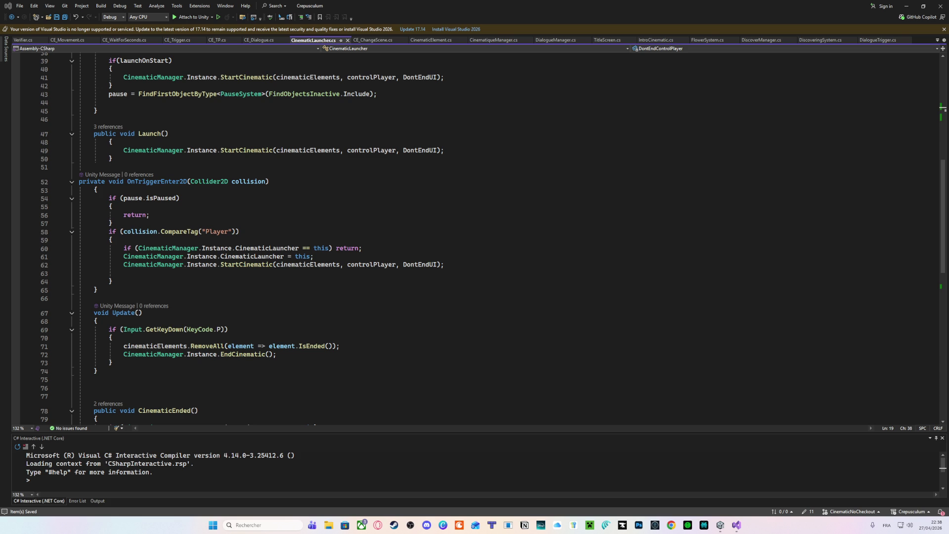
pyautogui.click(535, 269)
pyautogui.click(481, 270)
pyautogui.scroll(12, 469, 262)
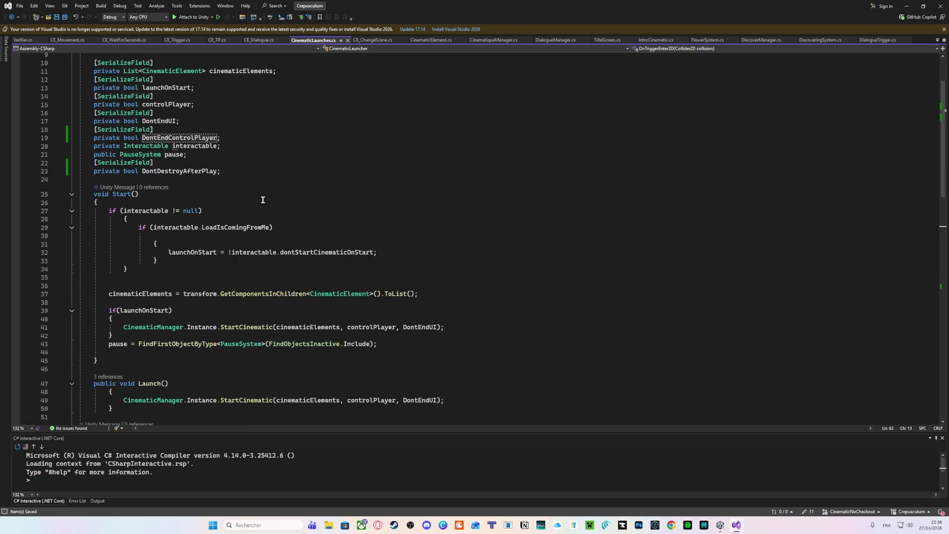
pyautogui.click(176, 179)
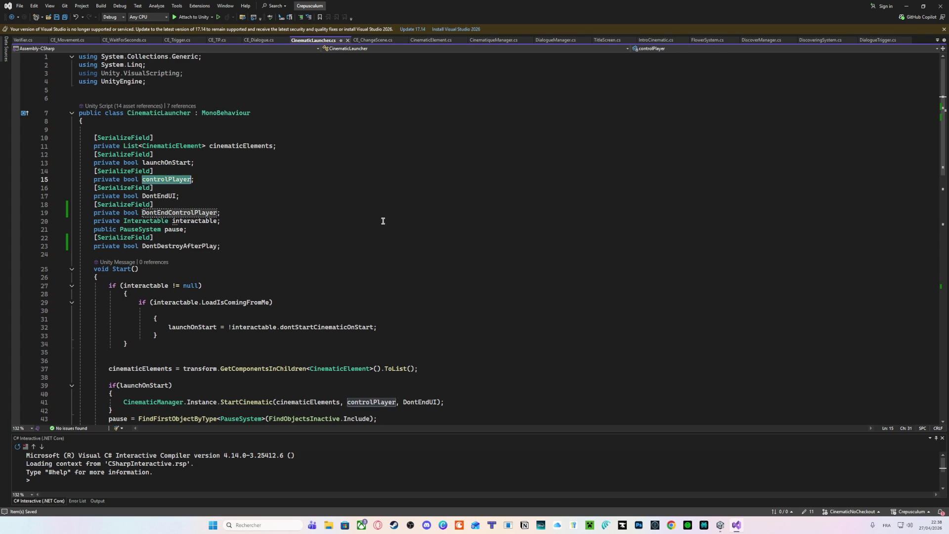
pyautogui.scroll(-11, 381, 219)
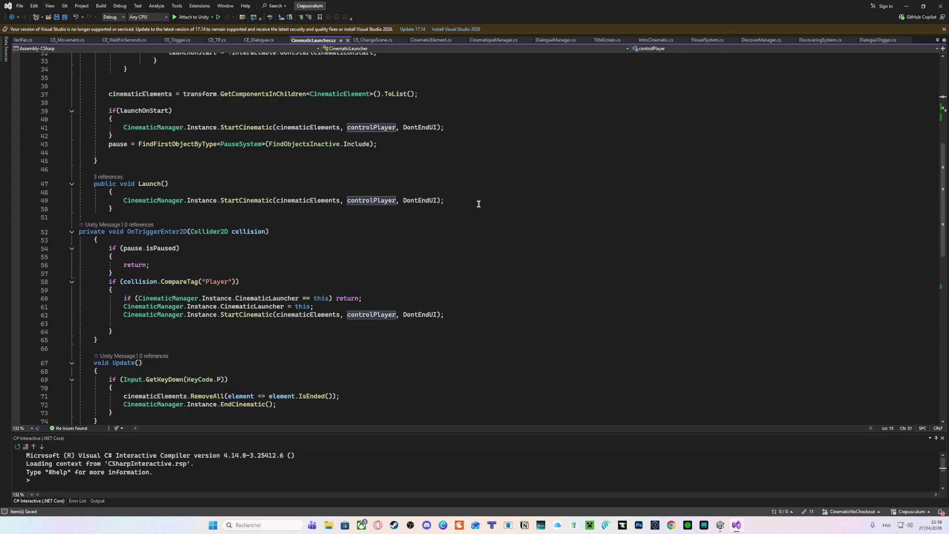
pyautogui.scroll(-3, 478, 204)
pyautogui.scroll(-12, 478, 203)
pyautogui.scroll(8, 447, 200)
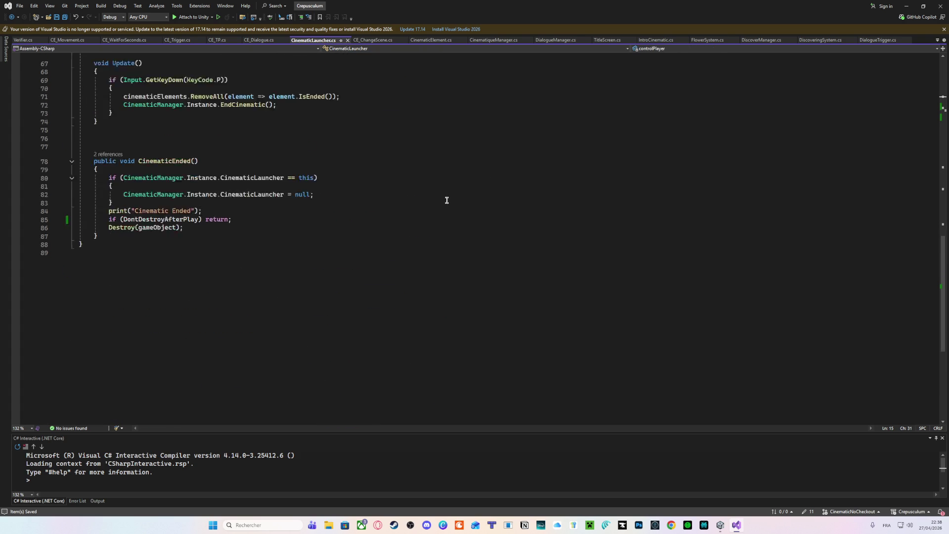
pyautogui.scroll(4, 145, 158)
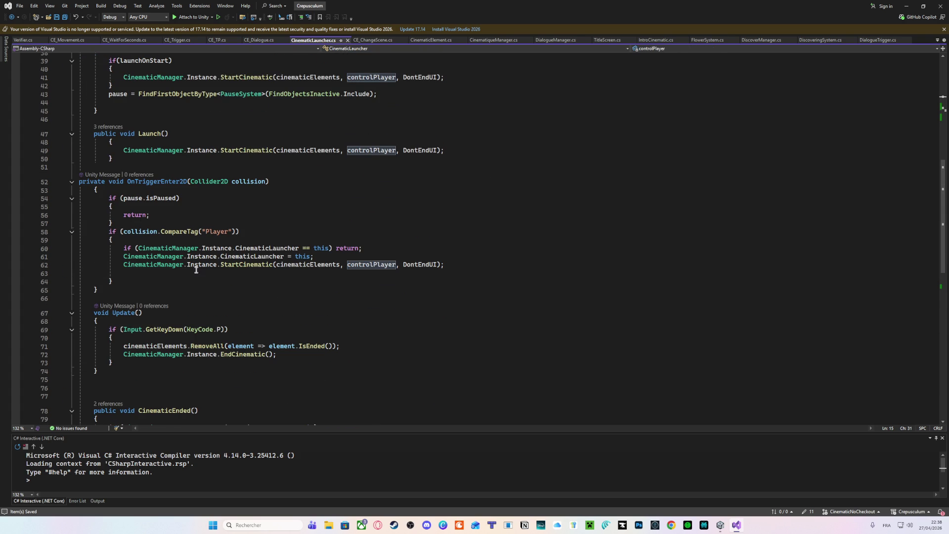
# Step: Jump with F12 to the CinematicManager definition in CinematiqueManager.cs, at its player field
pyautogui.doubleClick(168, 265)
pyautogui.press('F12')
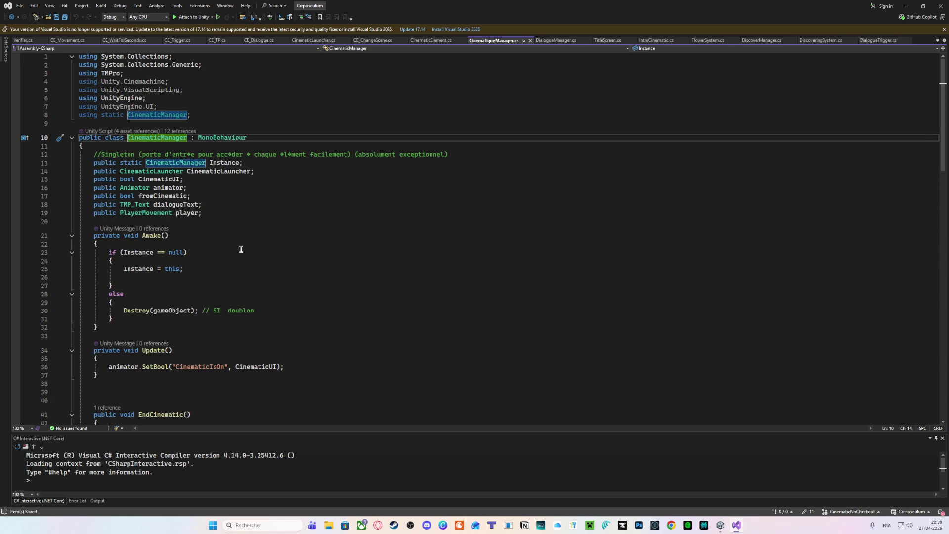
pyautogui.click(188, 213)
# Step: Review uses of the player field, including the CinematicPlaying = false line in EndCinematic
pyautogui.doubleClick(188, 213)
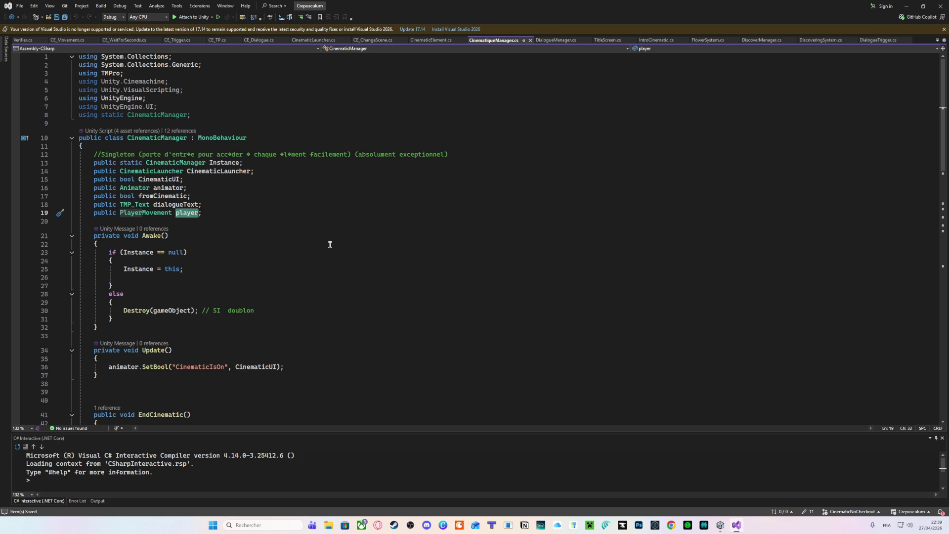
pyautogui.scroll(-9, 330, 245)
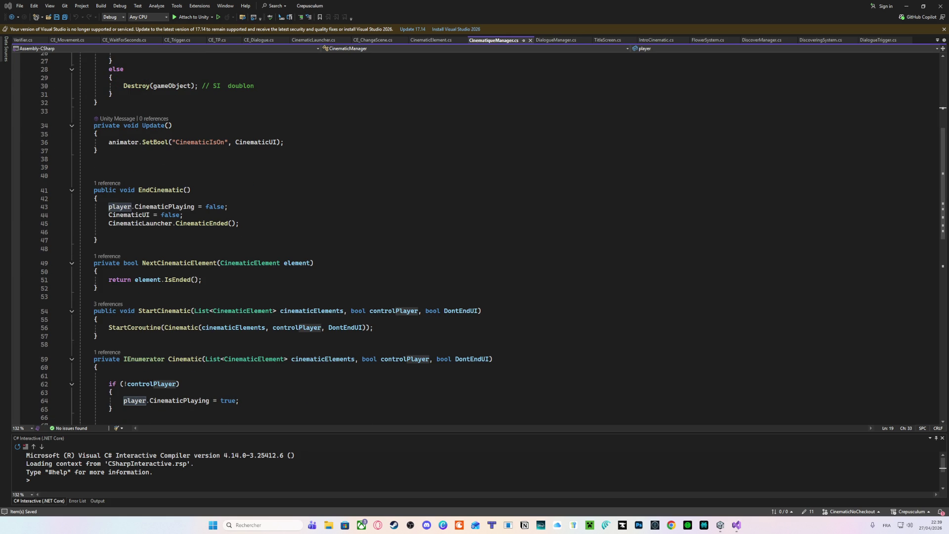
pyautogui.moveTo(294, 262)
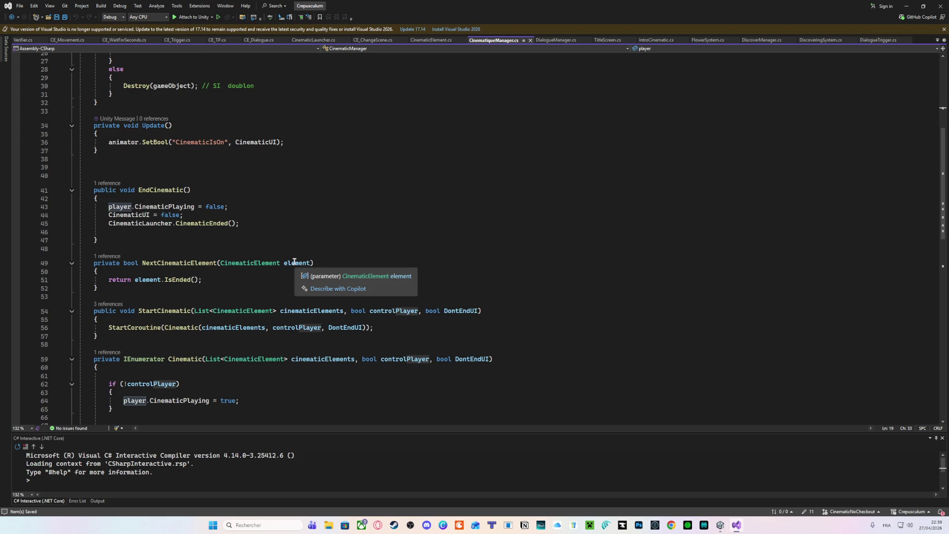
pyautogui.click(238, 207)
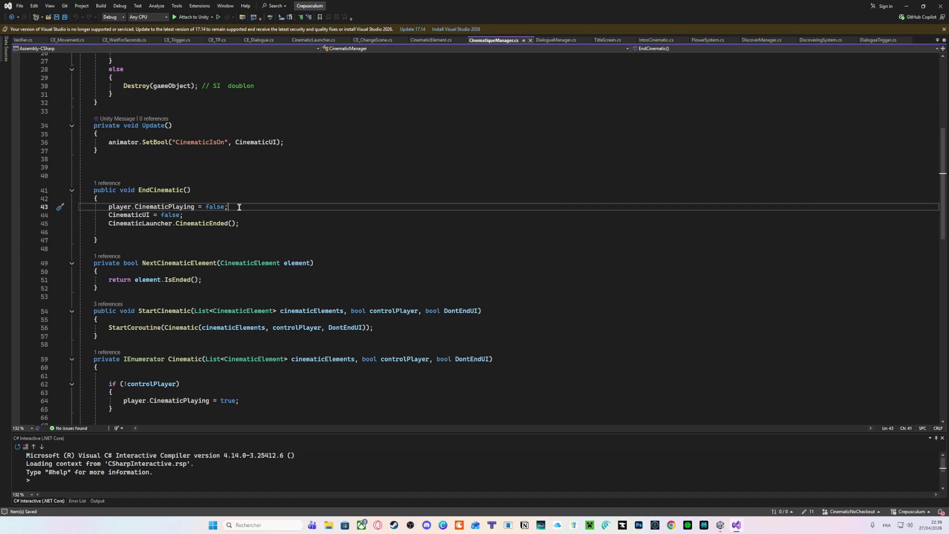
pyautogui.scroll(4, 242, 207)
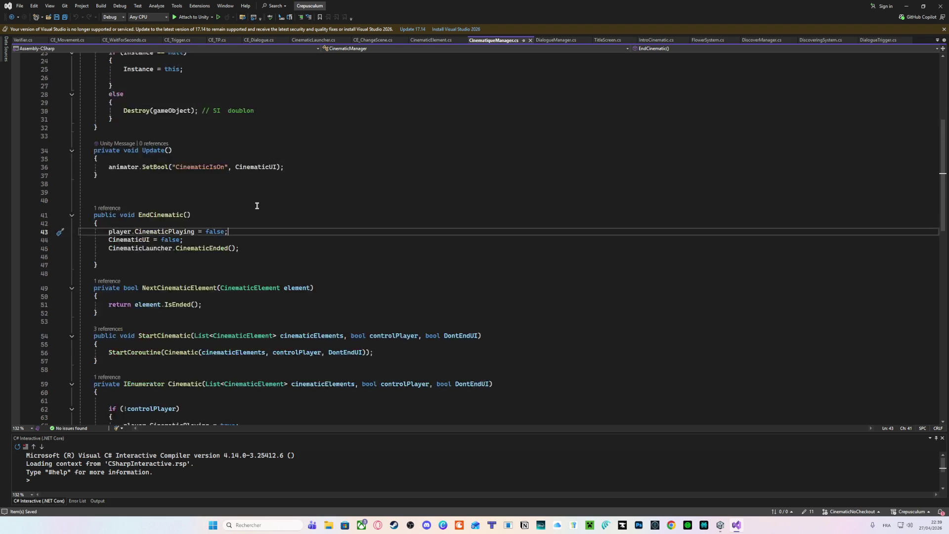
pyautogui.scroll(3, 249, 207)
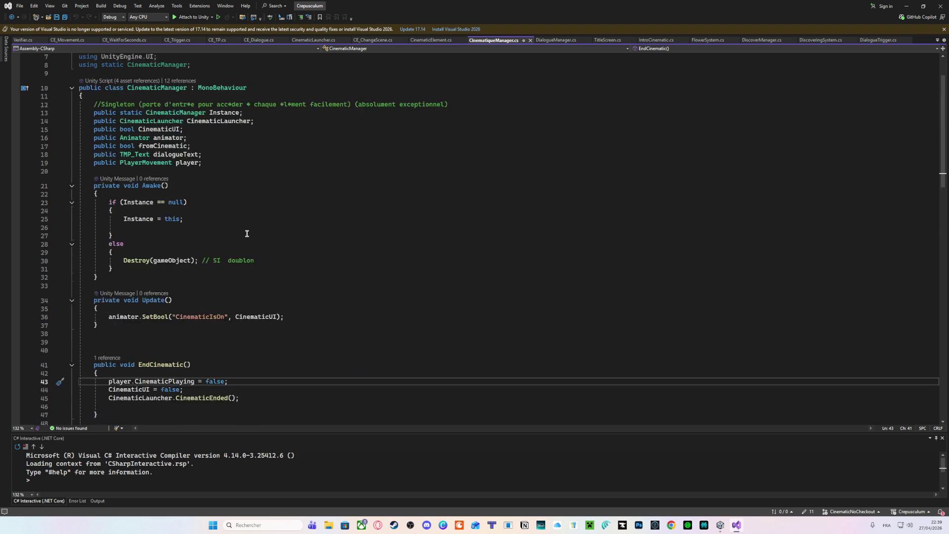
# Step: Add 'public bool dontStopPlayerControl;' below the player field and save the script
pyautogui.click(235, 164)
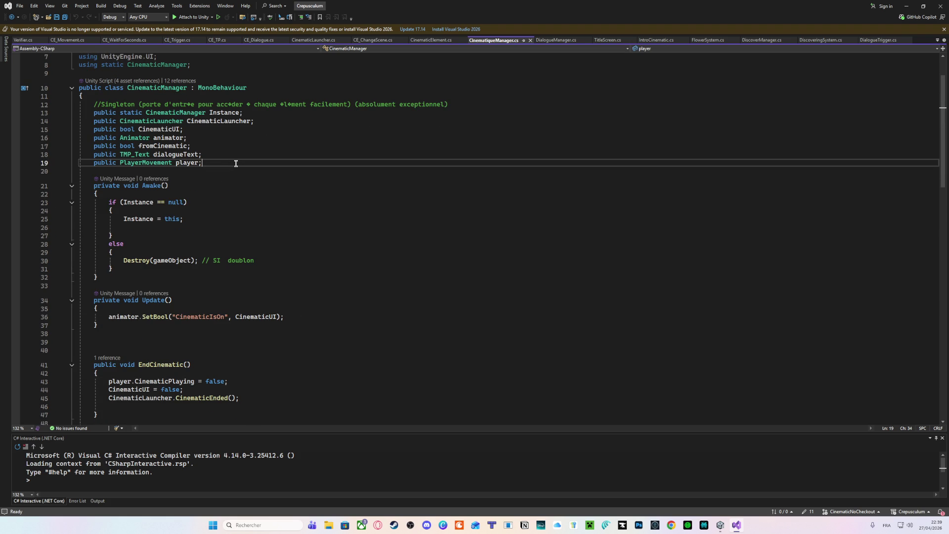
pyautogui.press('Return')
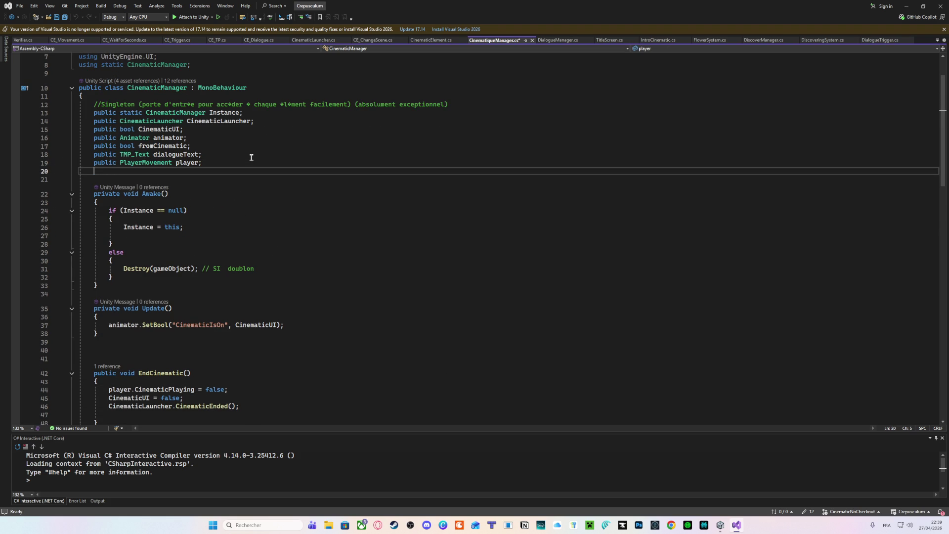
pyautogui.write('public bool ')
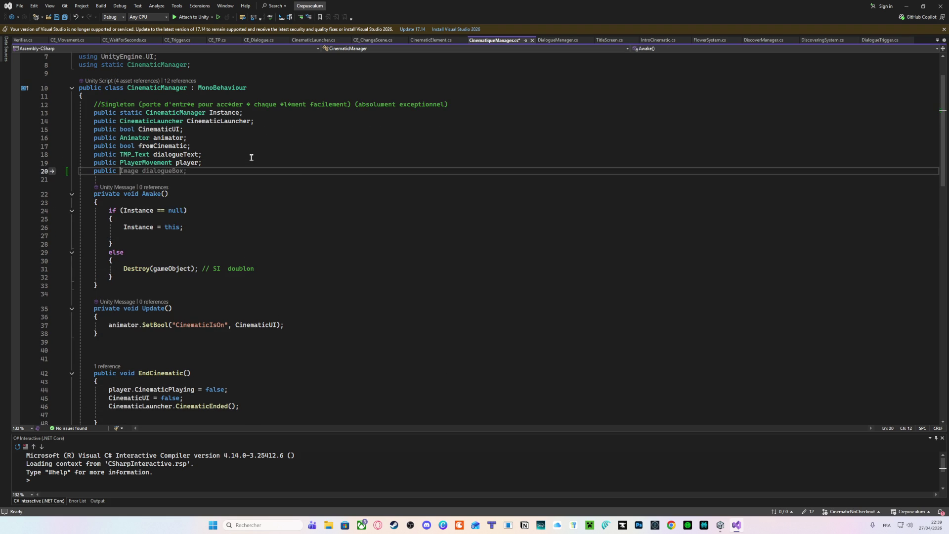
pyautogui.write('don')
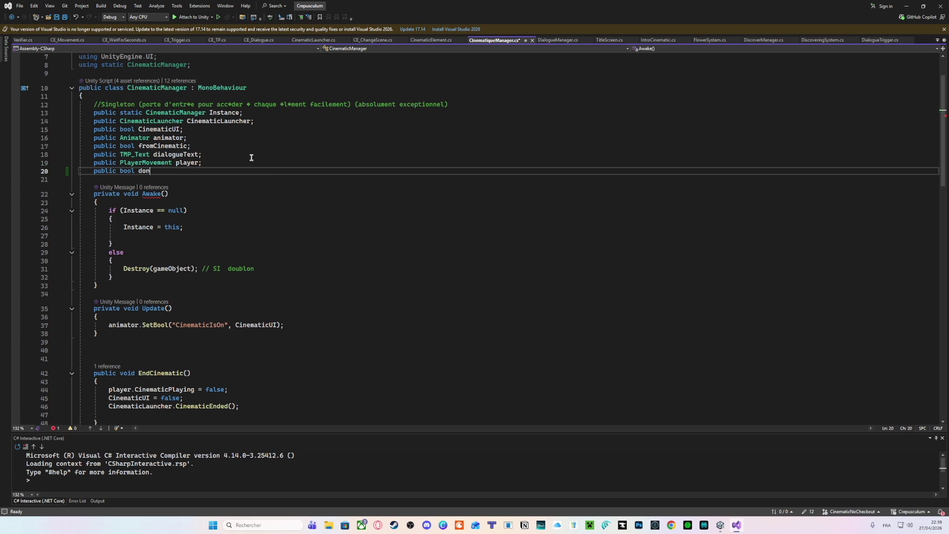
pyautogui.write('tStopPlayer;')
pyautogui.hotkey('ctrl', 's')
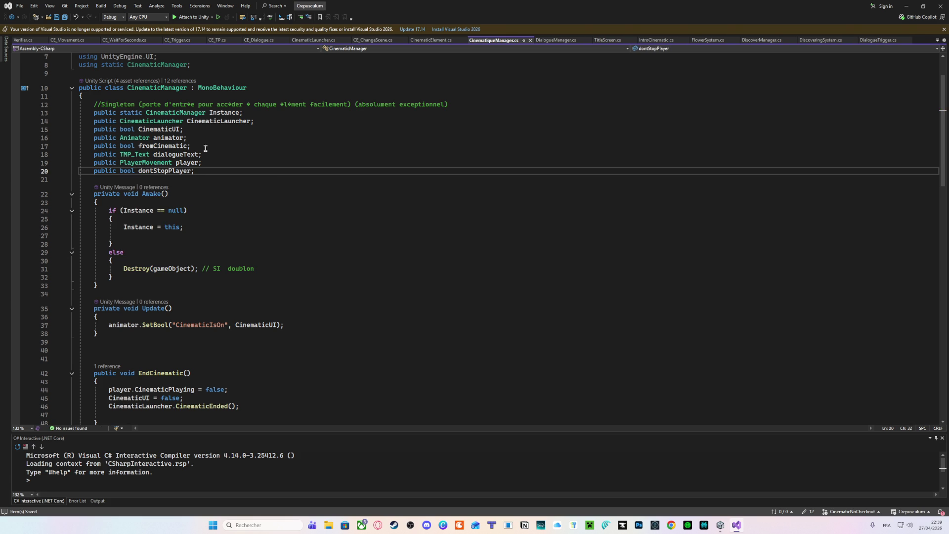
pyautogui.click(190, 170)
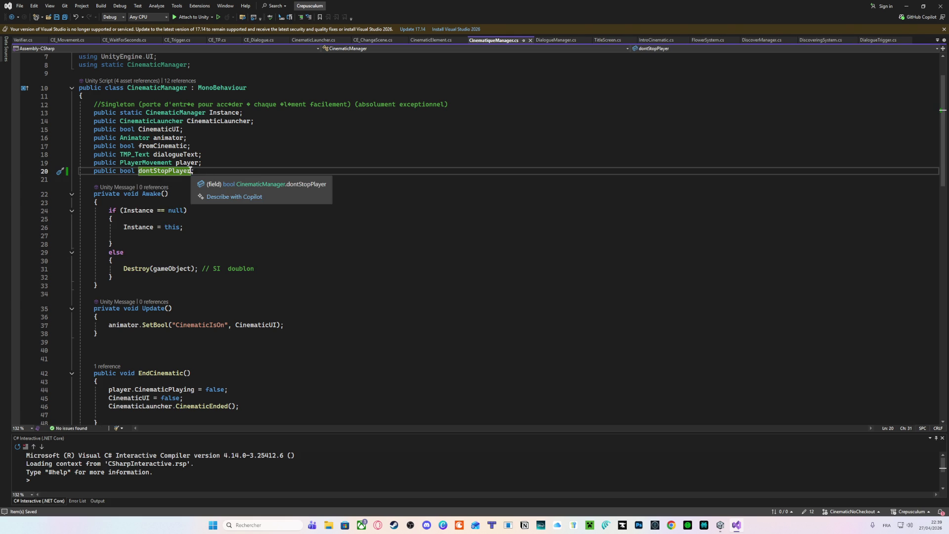
pyautogui.write('Control')
pyautogui.hotkey('ctrl', 's')
pyautogui.scroll(-6, 268, 283)
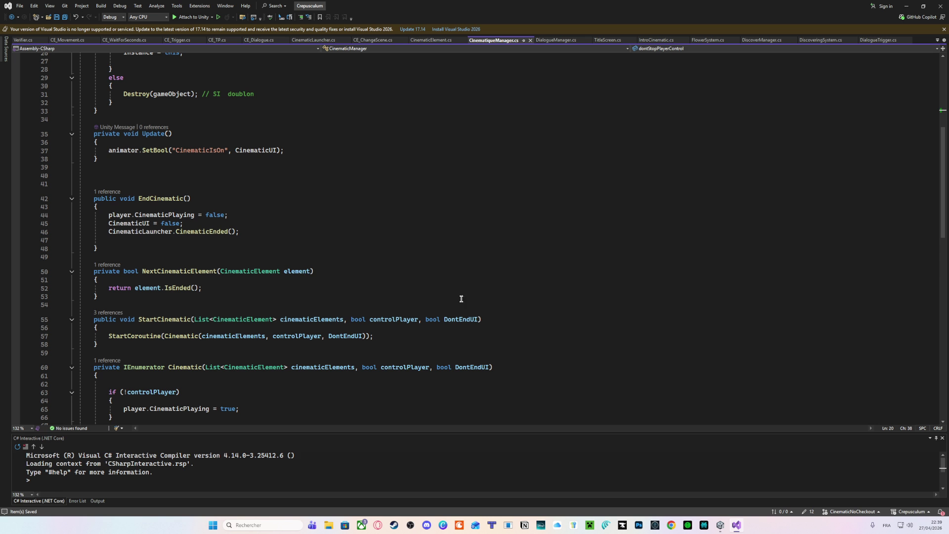
pyautogui.click(480, 321)
# Step: Append a 'bool DontStopPlayer' parameter to the StartCinematic signature and save
pyautogui.write(', bool')
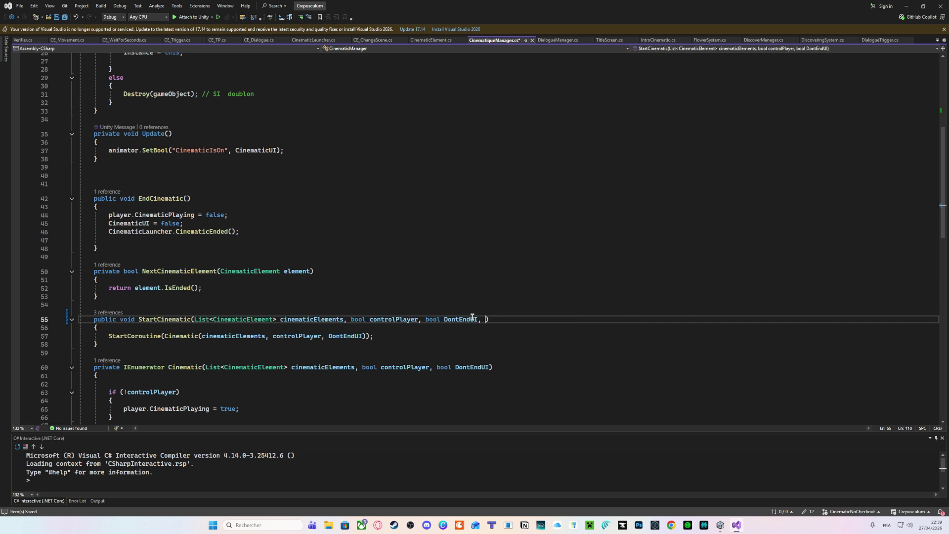
pyautogui.write(' DontSt')
pyautogui.write('opPlayer')
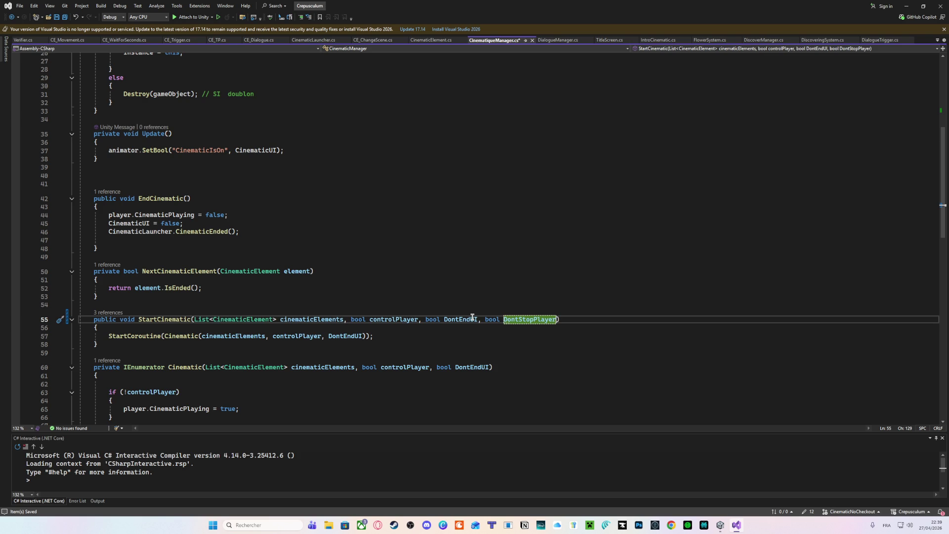
pyautogui.write(';')
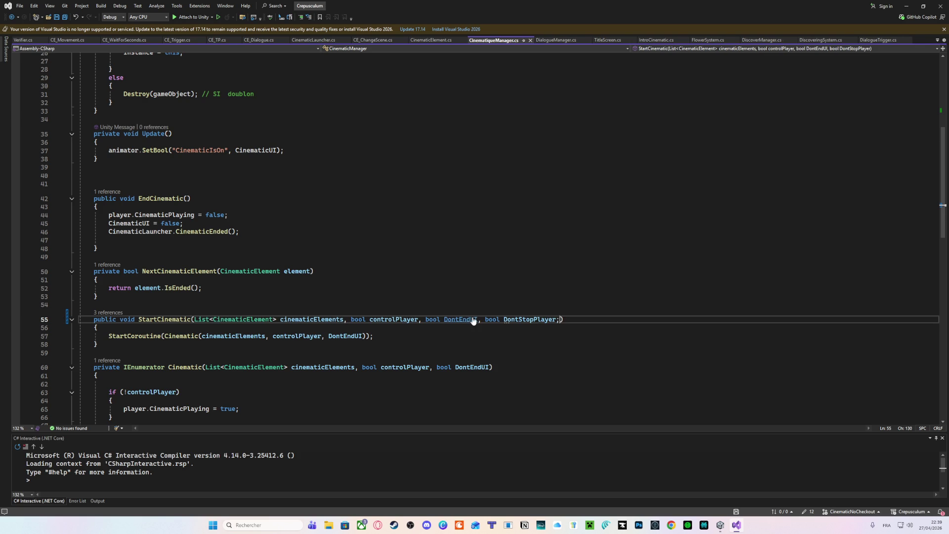
pyautogui.scroll(-3, 320, 327)
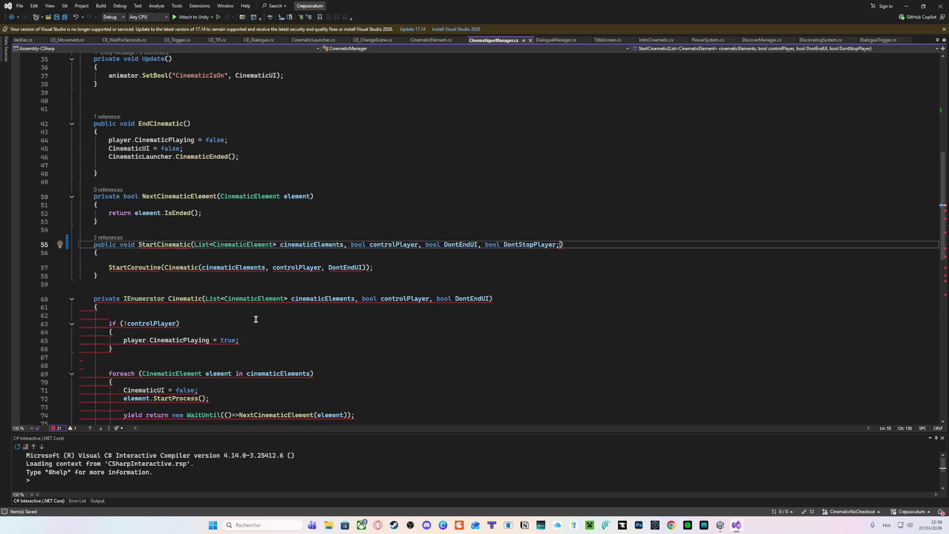
pyautogui.scroll(-5, 277, 324)
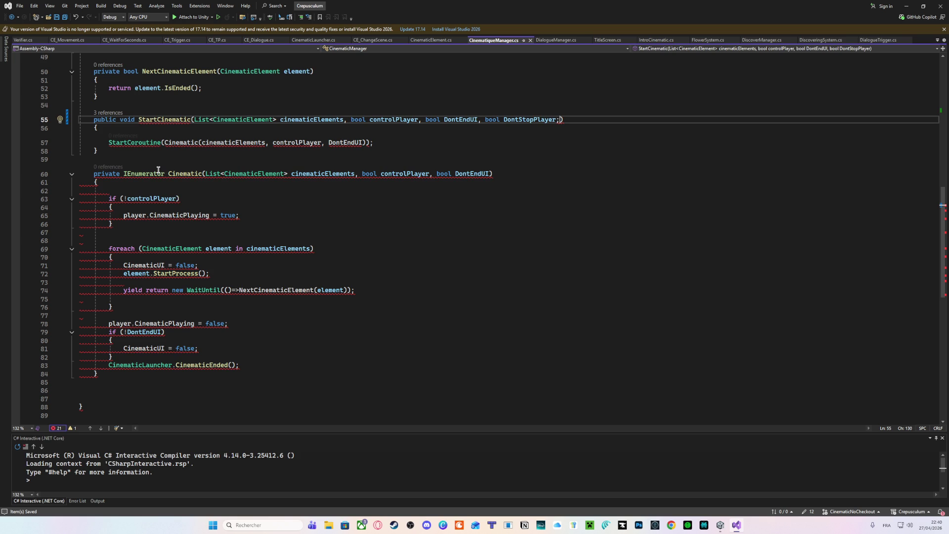
pyautogui.moveTo(159, 173)
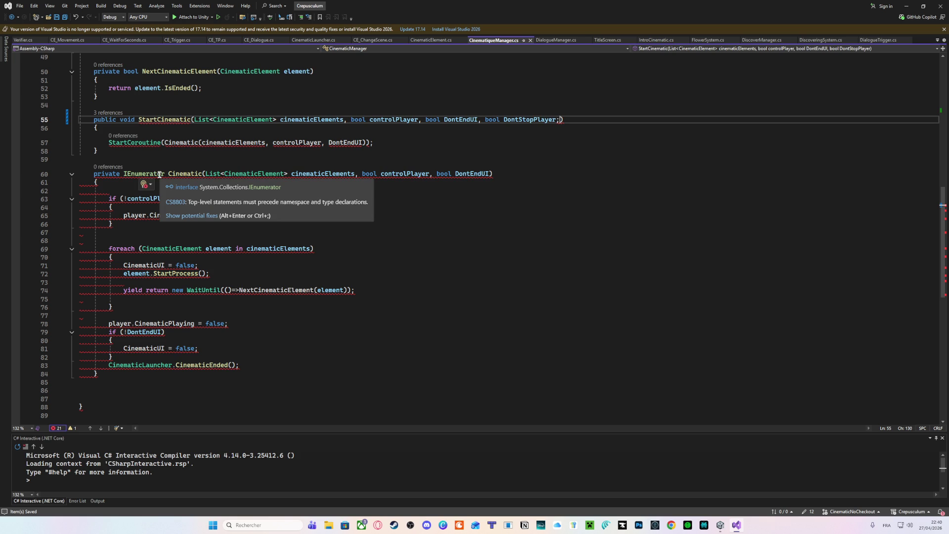
pyautogui.press('BackSpace')
pyautogui.press('Return')
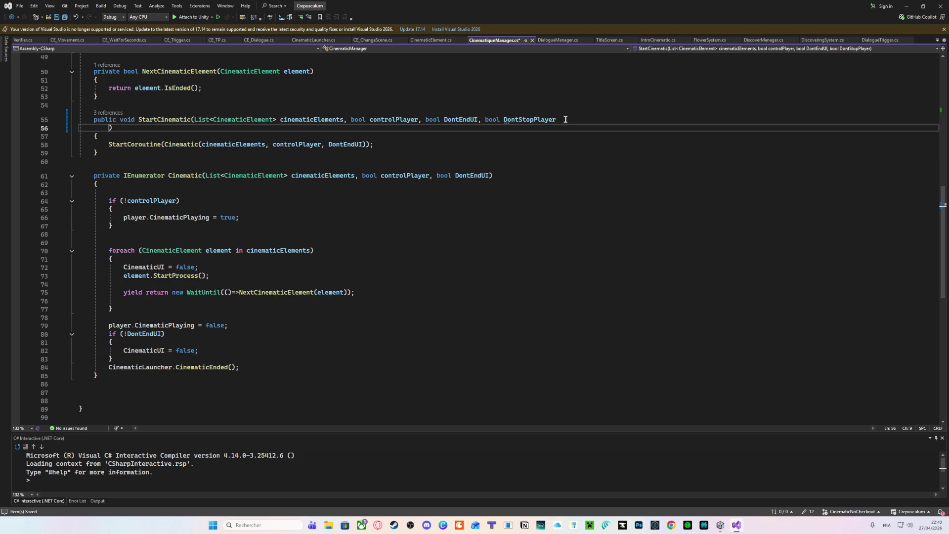
pyautogui.press('BackSpace')
pyautogui.press('BackSpace')
pyautogui.press('BackSpace')
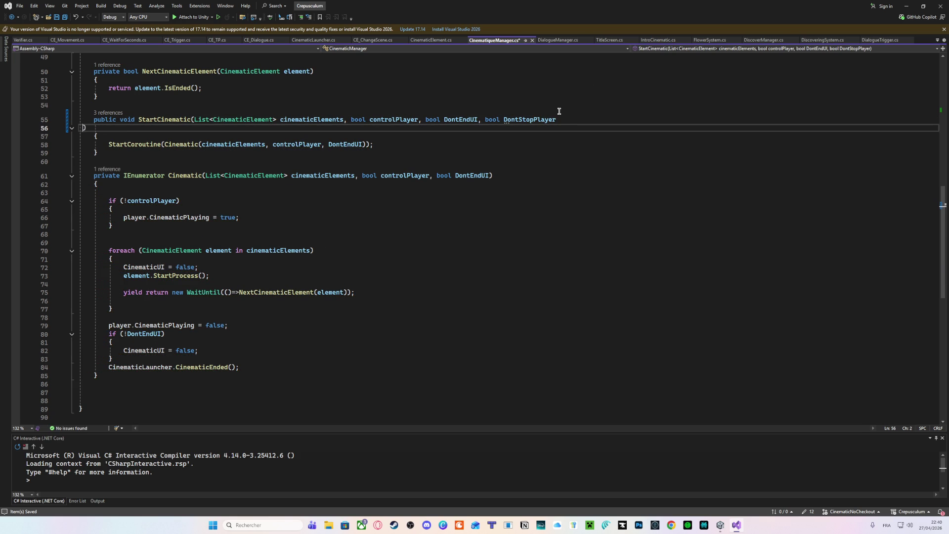
pyautogui.press('BackSpace')
pyautogui.hotkey('ctrl', 's')
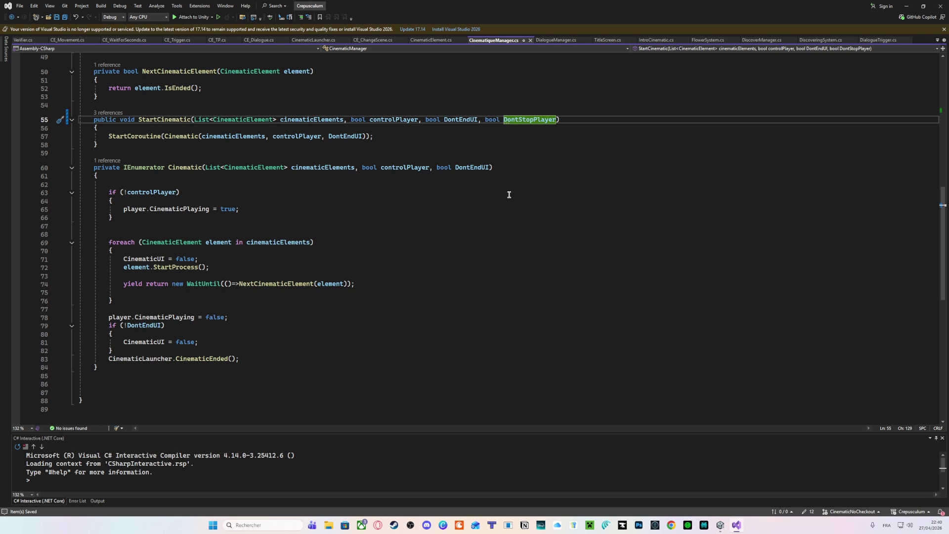
# Step: Add 'dontStopPlayerControl = DontStopPlayer;' as the first line of StartCinematic and save
pyautogui.scroll(10, 517, 213)
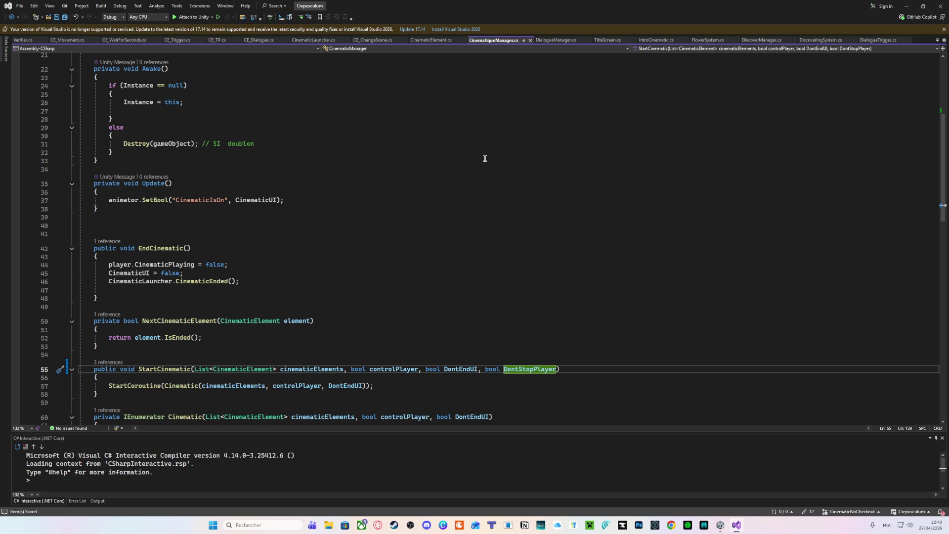
pyautogui.scroll(4, 394, 197)
pyautogui.scroll(-6, 489, 216)
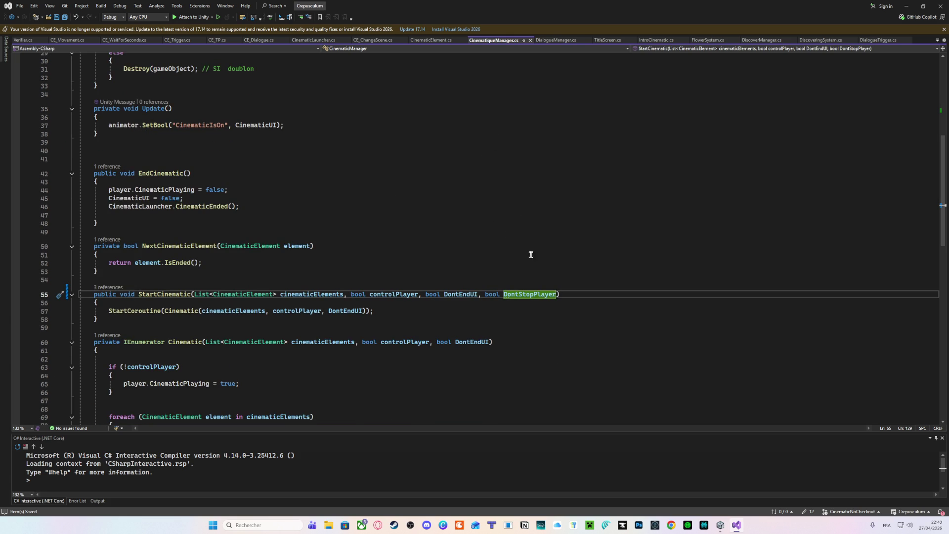
pyautogui.click(129, 302)
pyautogui.press('Return')
pyautogui.write('dont')
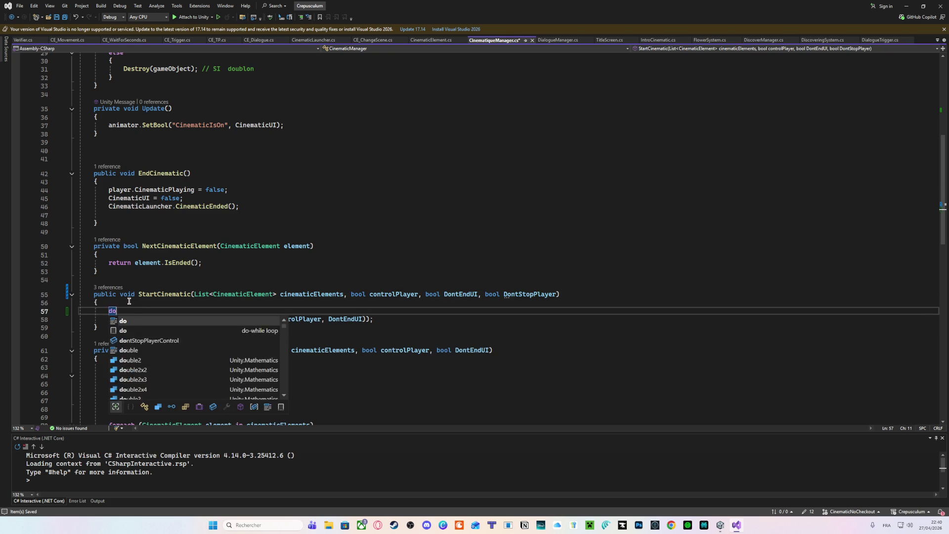
pyautogui.press('Tab')
pyautogui.write('= DontStopPlayer;')
pyautogui.hotkey('ctrl', 's')
pyautogui.scroll(1, 150, 301)
pyautogui.click(164, 208)
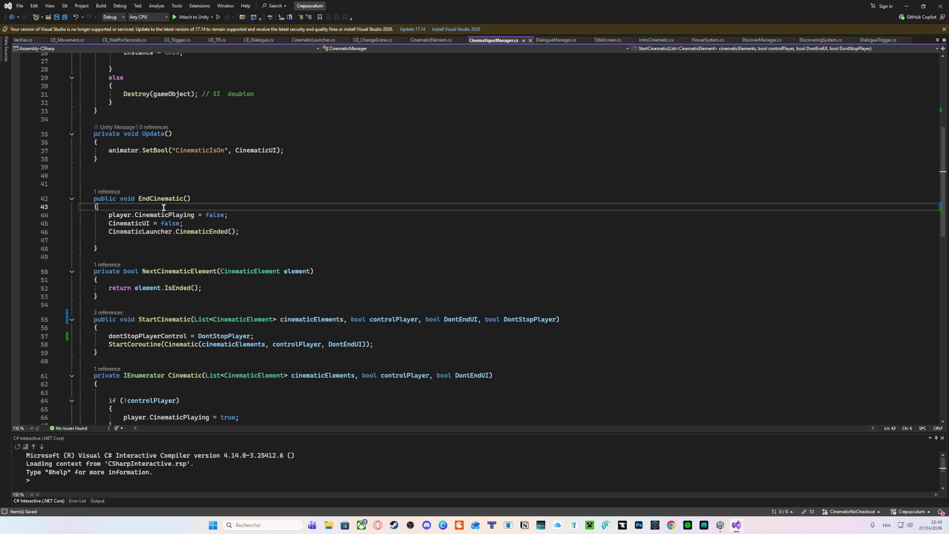
# Step: Start an if(dontStopPlayerControl) condition as the first line of EndCinematic
pyautogui.press('Return')
pyautogui.write('dont')
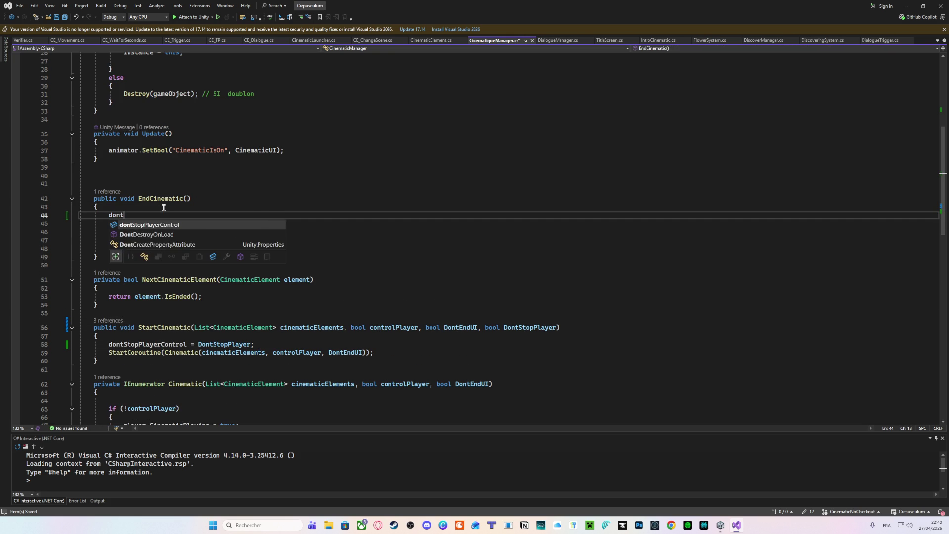
pyautogui.press('Tab')
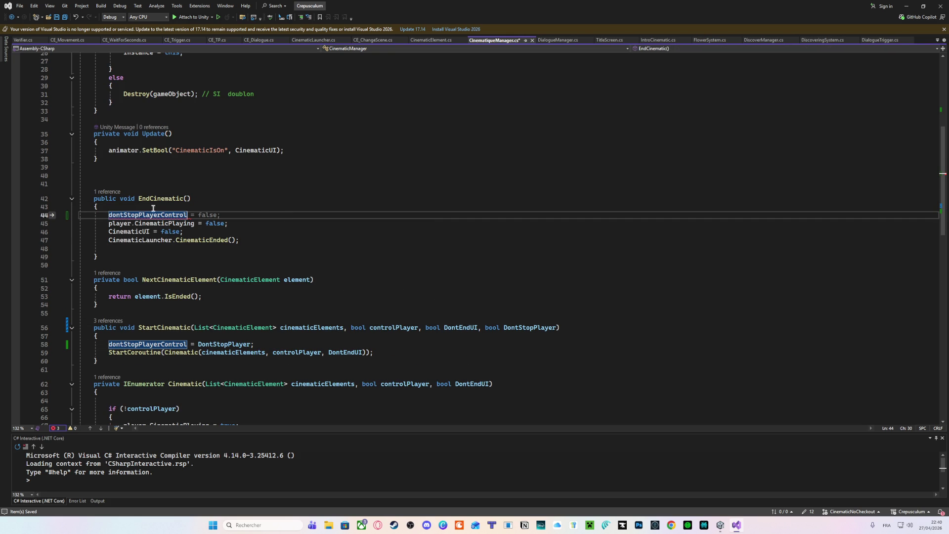
pyautogui.click(109, 216)
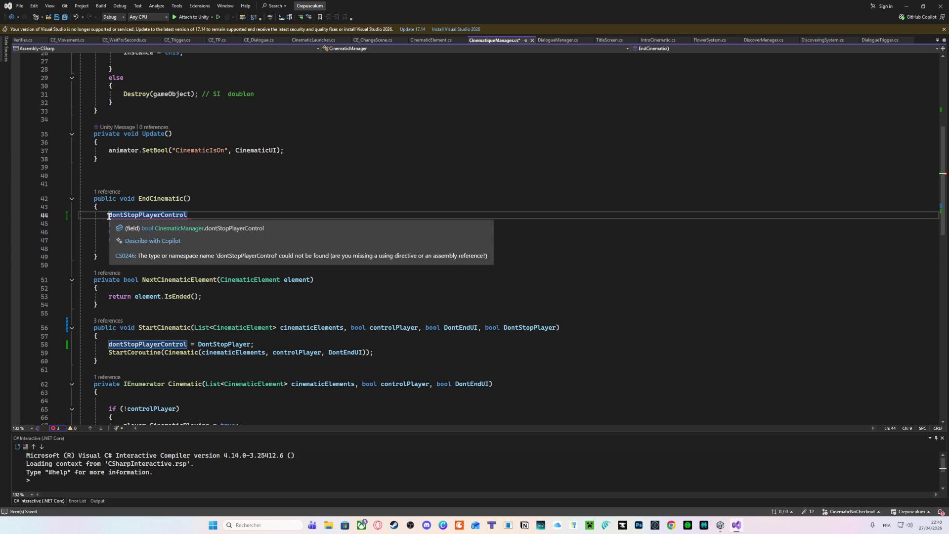
pyautogui.write('!if(')
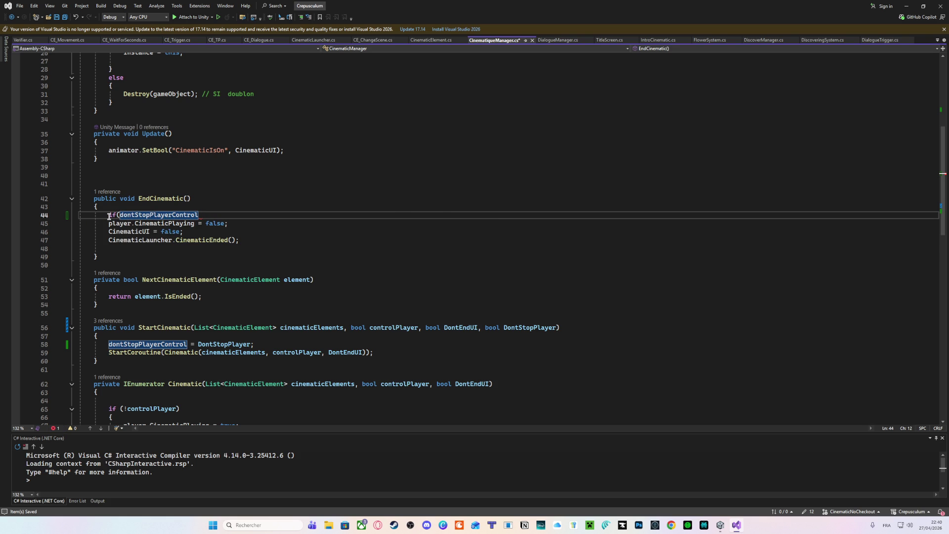
pyautogui.click(221, 214)
pyautogui.write(')')
pyautogui.press('Return')
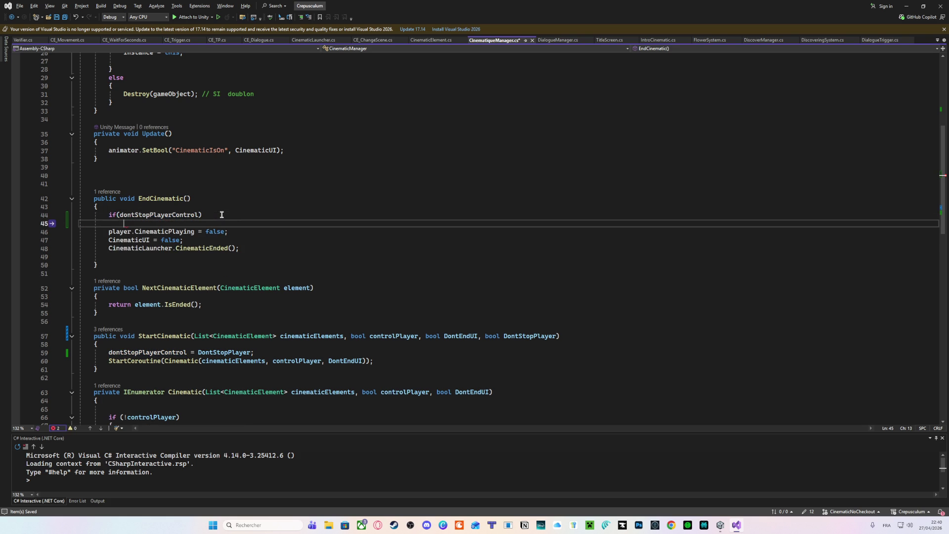
pyautogui.write('(')
pyautogui.press('Return')
# Step: Replace the stray parenthesis under the condition with opening and closing braces for the if block
pyautogui.press('BackSpace')
pyautogui.press('BackSpace')
pyautogui.press('BackSpace')
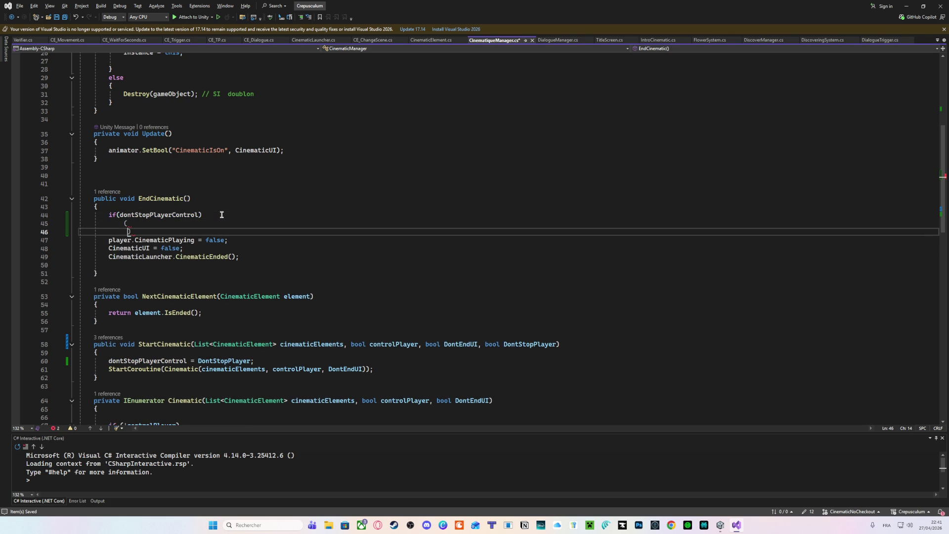
pyautogui.press('BackSpace')
pyautogui.hotkey('shift', 'F10')
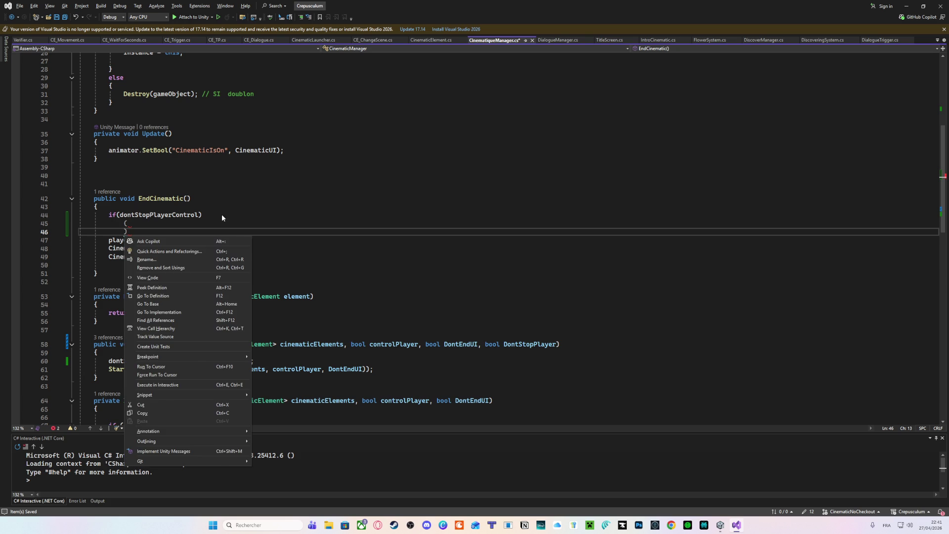
pyautogui.press('Escape')
pyautogui.press('BackSpace')
pyautogui.press('BackSpace')
pyautogui.press('BackSpace')
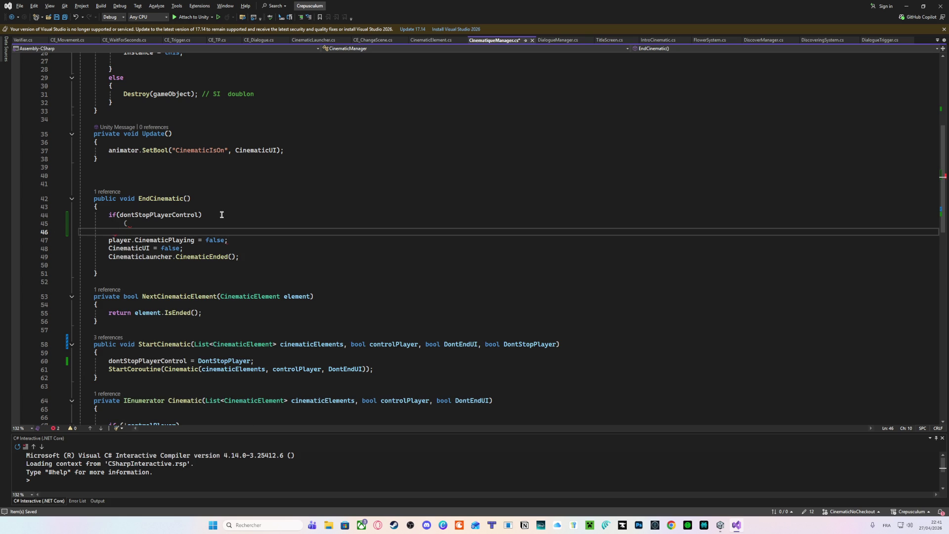
pyautogui.press('super+w')
pyautogui.press('Escape')
pyautogui.press('Home')
pyautogui.press('BackSpace')
pyautogui.press('BackSpace')
pyautogui.write('{')
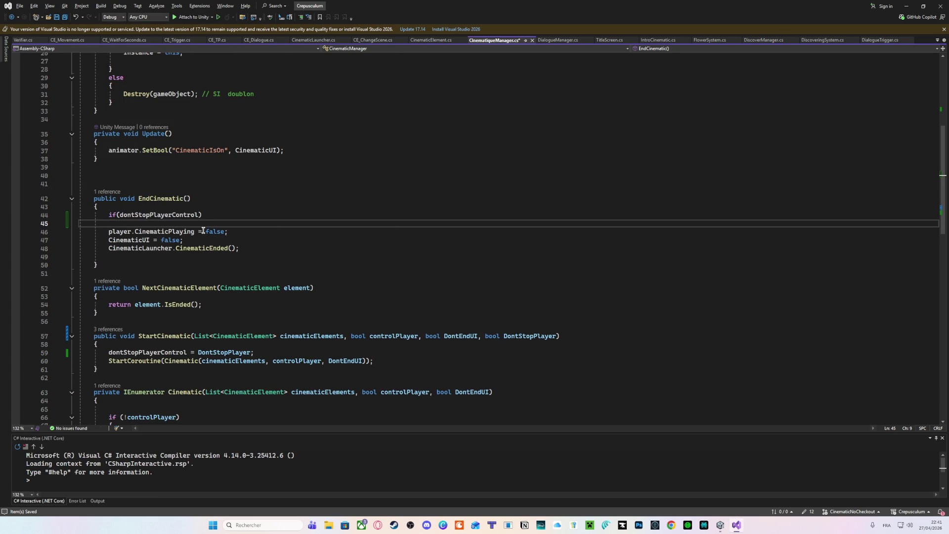
pyautogui.press('Return')
pyautogui.press('alt')
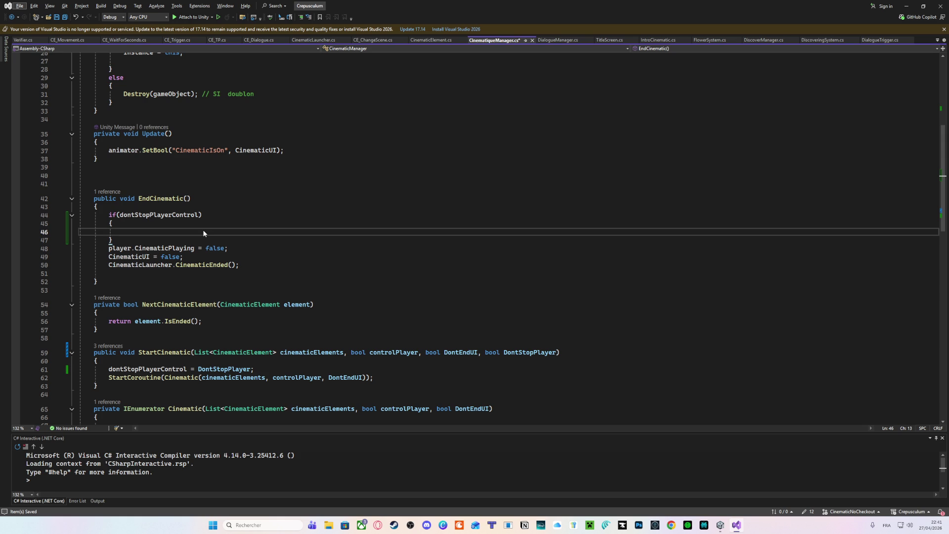
pyautogui.press('Down')
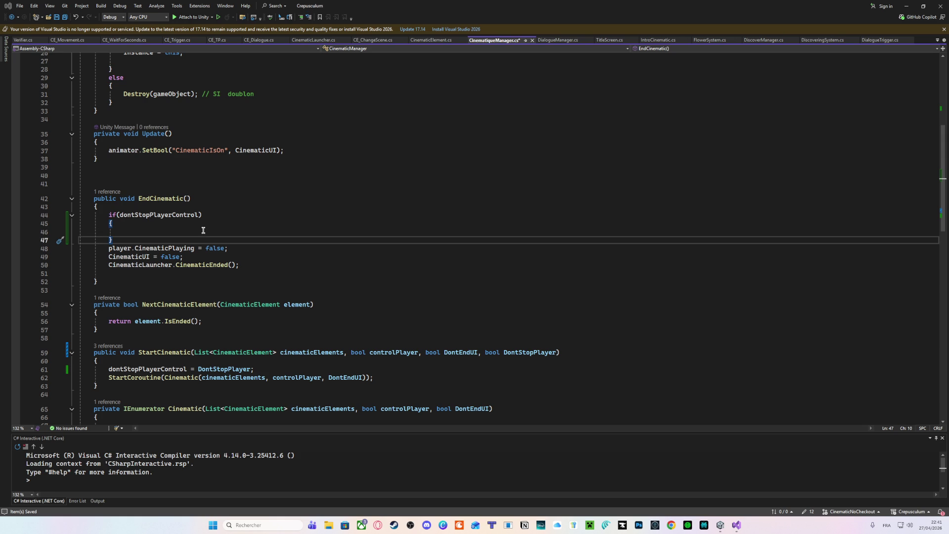
# Step: Move player.CinematicPlaying = false into the block, negate to !dontStopPlayerControl, and indent it
pyautogui.click(238, 250)
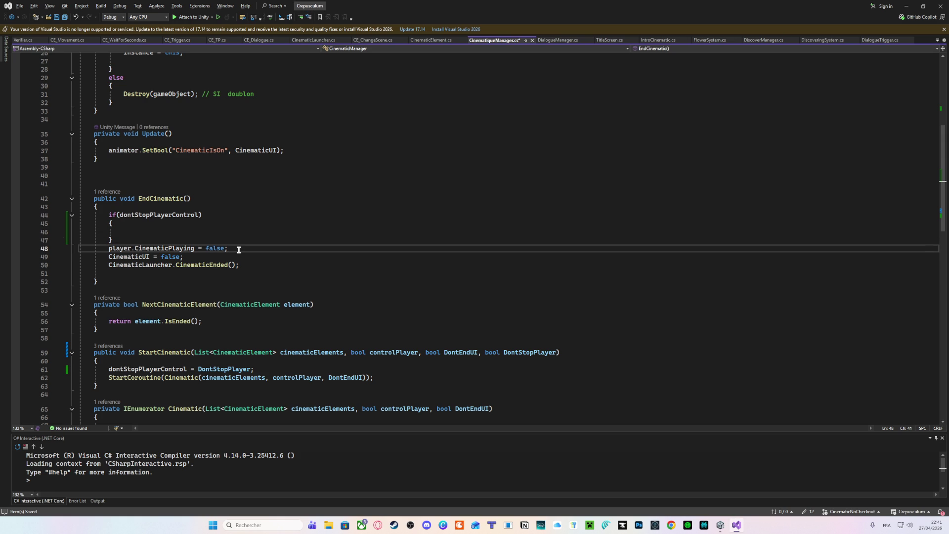
pyautogui.hotkey('alt', 'Up')
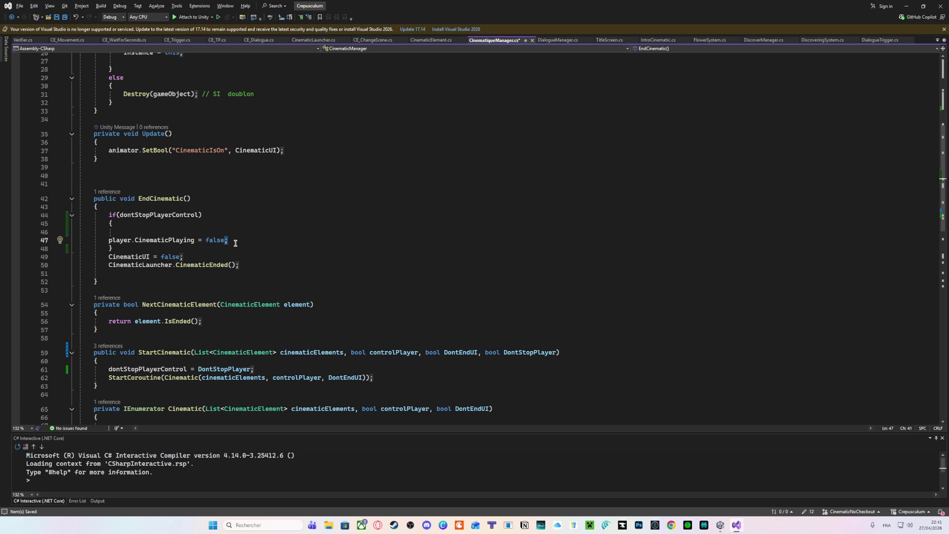
pyautogui.moveTo(248, 241); pyautogui.dragTo(110, 240)
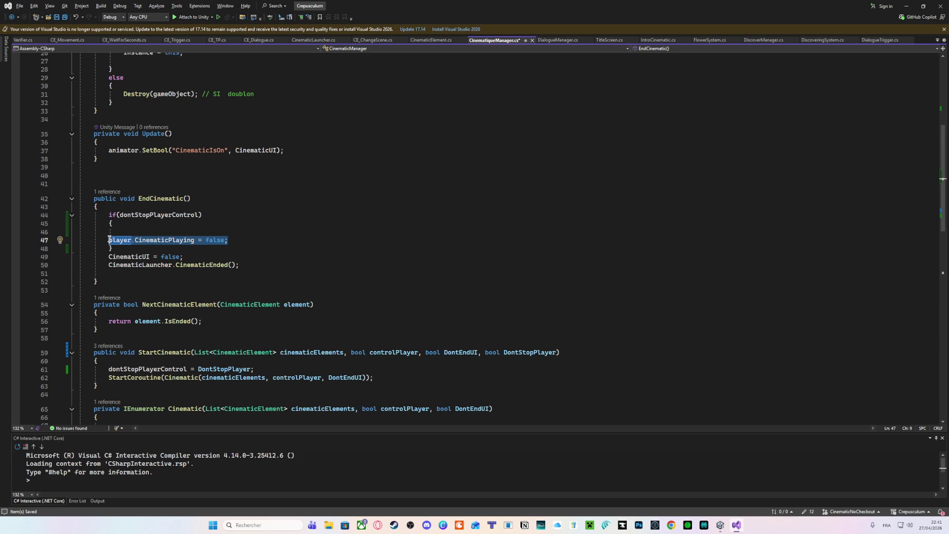
pyautogui.click(120, 216)
pyautogui.write('!')
pyautogui.click(123, 232)
pyautogui.press('BackSpace')
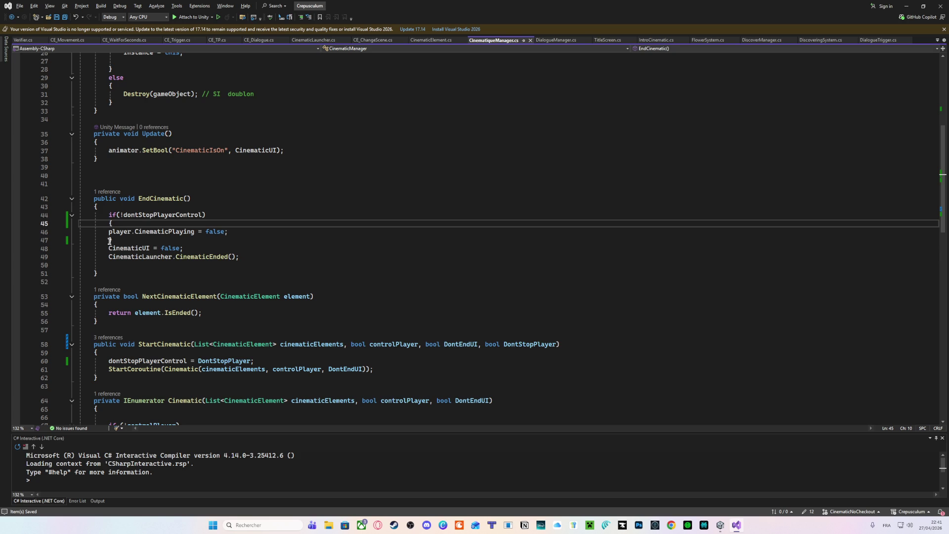
pyautogui.click(108, 231)
pyautogui.press('Tab')
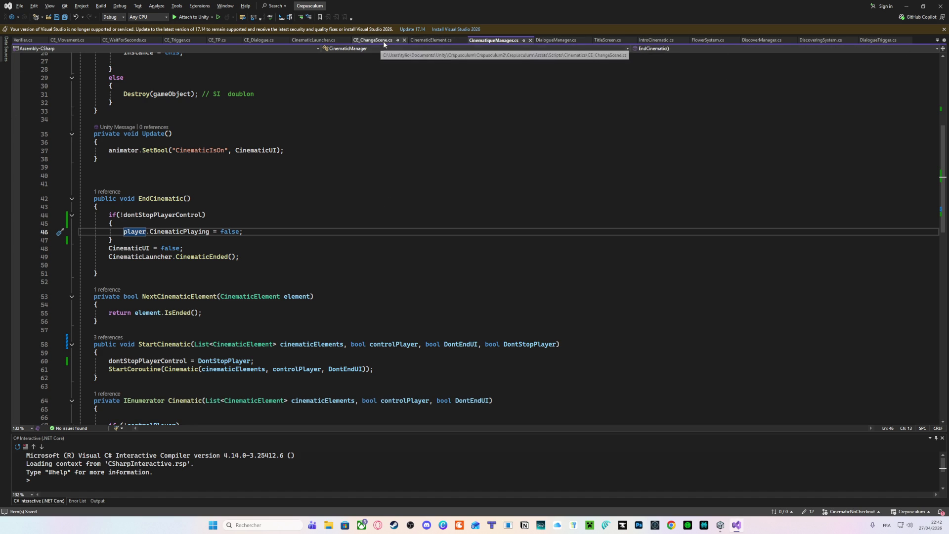
# Step: In CinematicLauncher.cs, add DontEndControlPlayer as the extra argument to the StartCinematic call on line 62
pyautogui.click(310, 39)
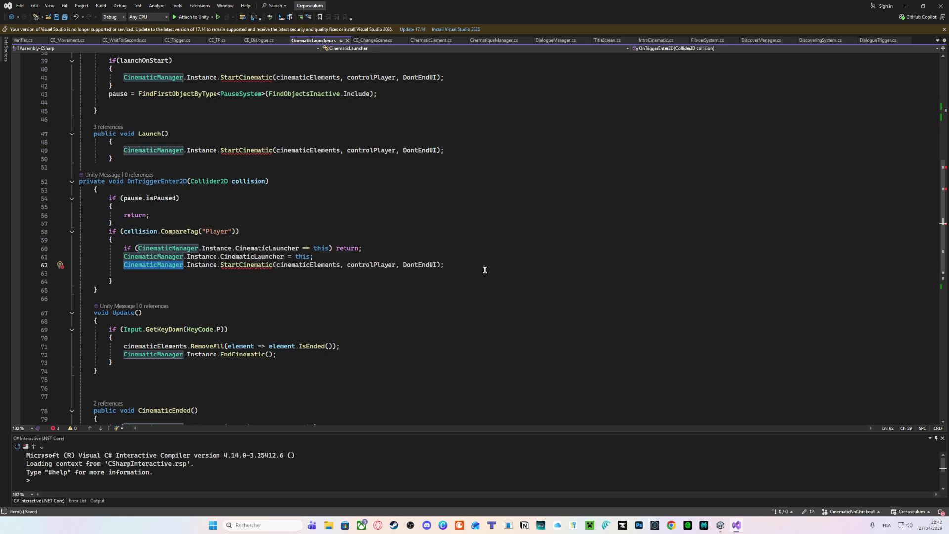
pyautogui.scroll(2, 368, 267)
pyautogui.click(437, 315)
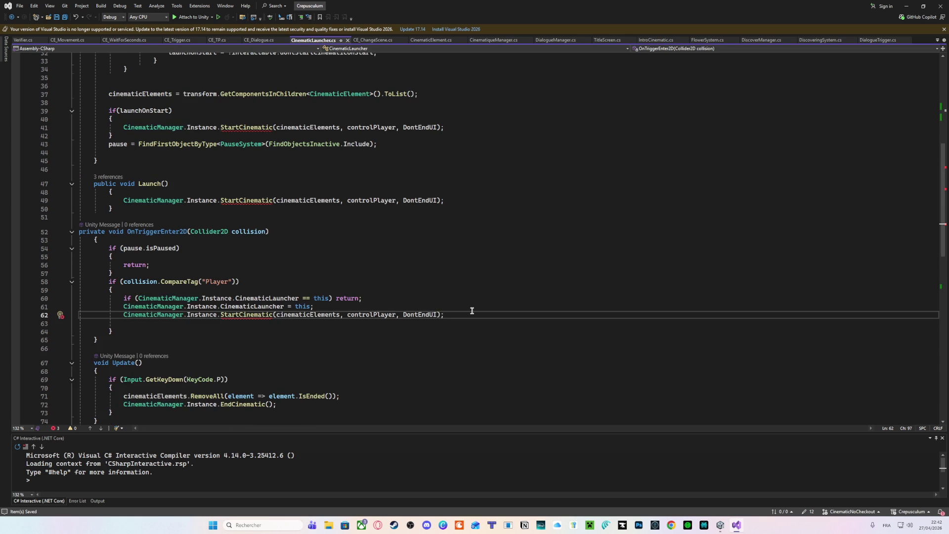
pyautogui.scroll(8, 470, 310)
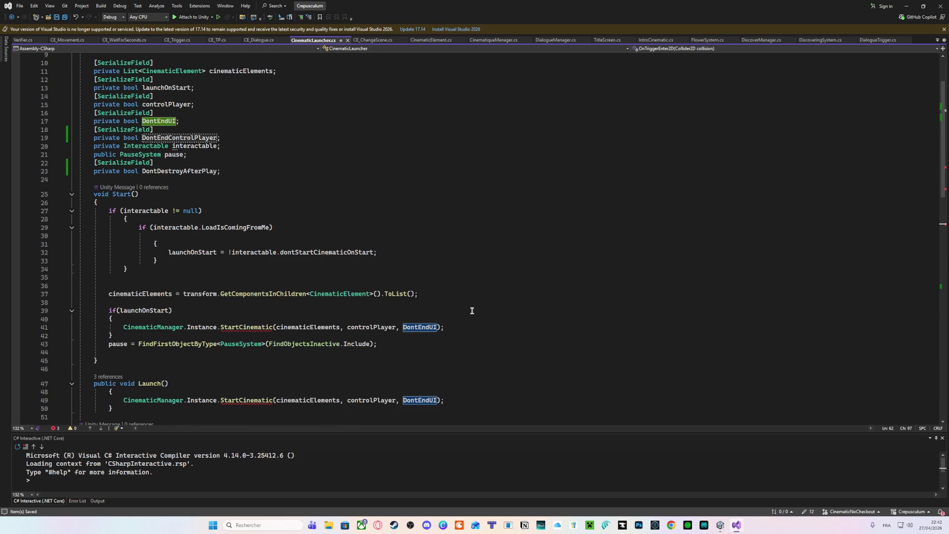
pyautogui.scroll(-9, 471, 310)
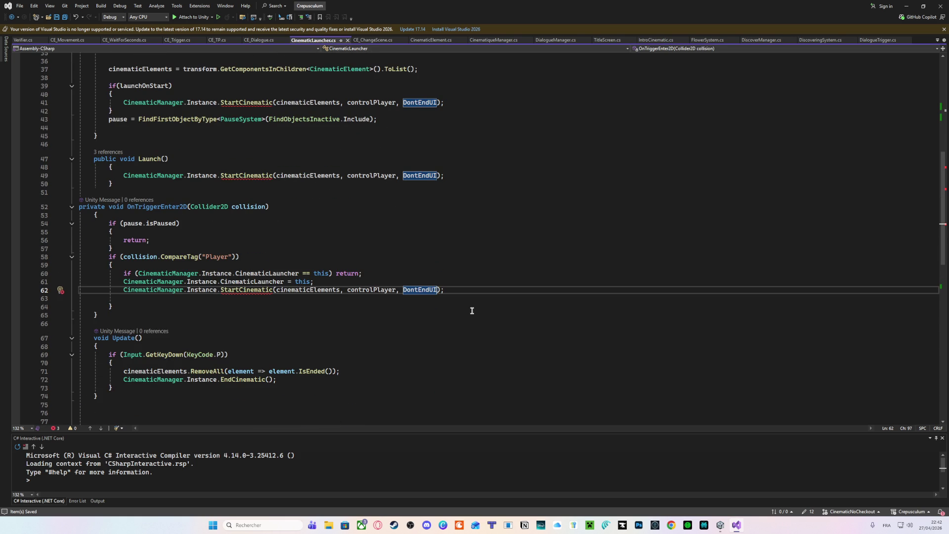
pyautogui.write(', Dont')
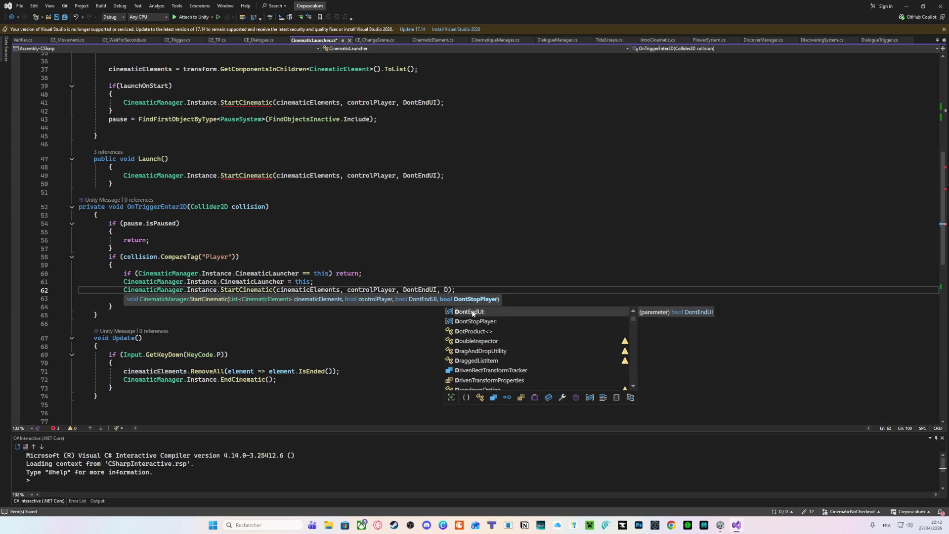
pyautogui.write('End')
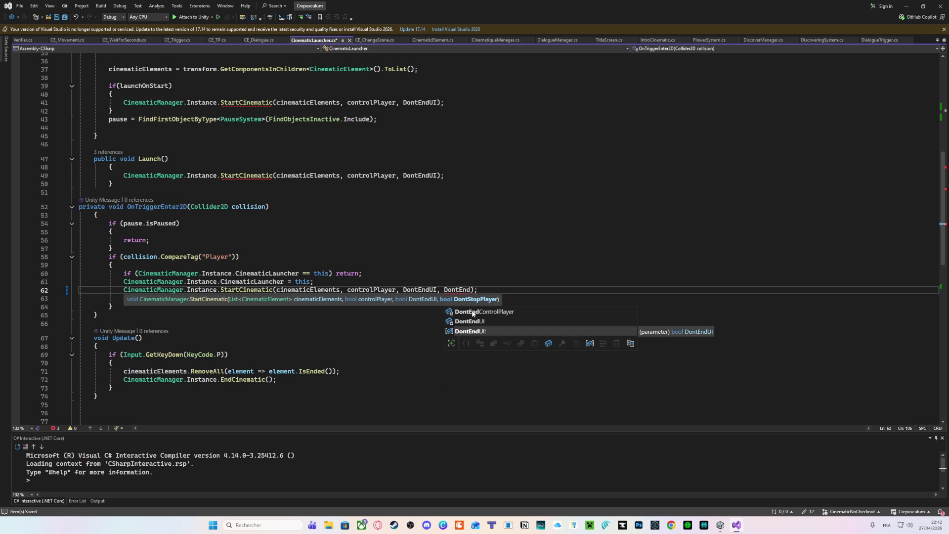
pyautogui.doubleClick(472, 312)
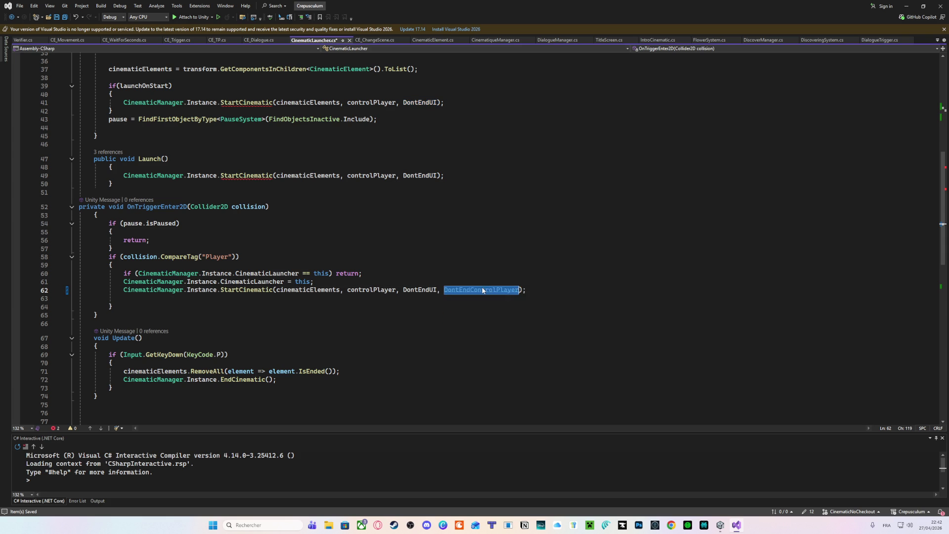
# Step: Add DontEndControlPlayer to the Launch and Start StartCinematic calls, then minimize Visual Studio
pyautogui.click(436, 175)
pyautogui.write(', Dont')
pyautogui.press('Tab')
pyautogui.scroll(2, 435, 163)
pyautogui.click(436, 152)
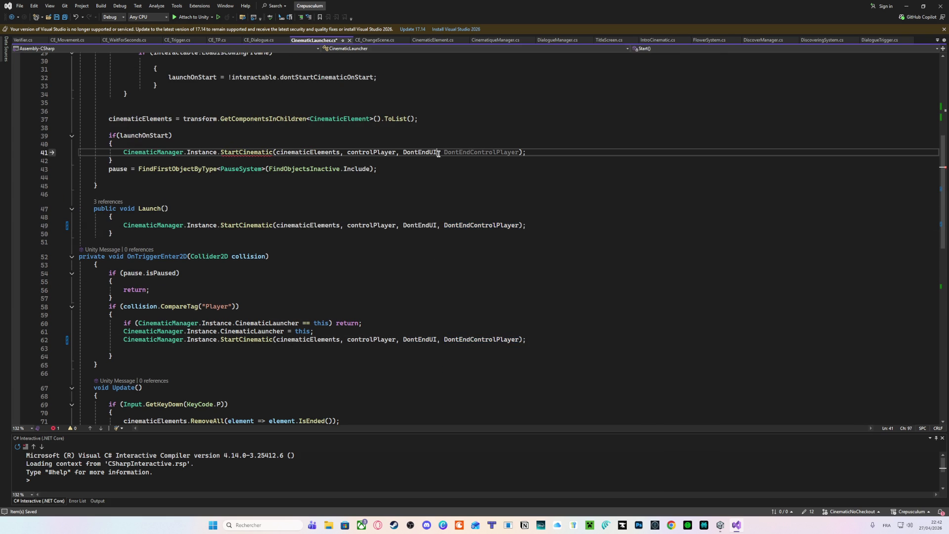
pyautogui.write(', Dont')
pyautogui.press('Tab')
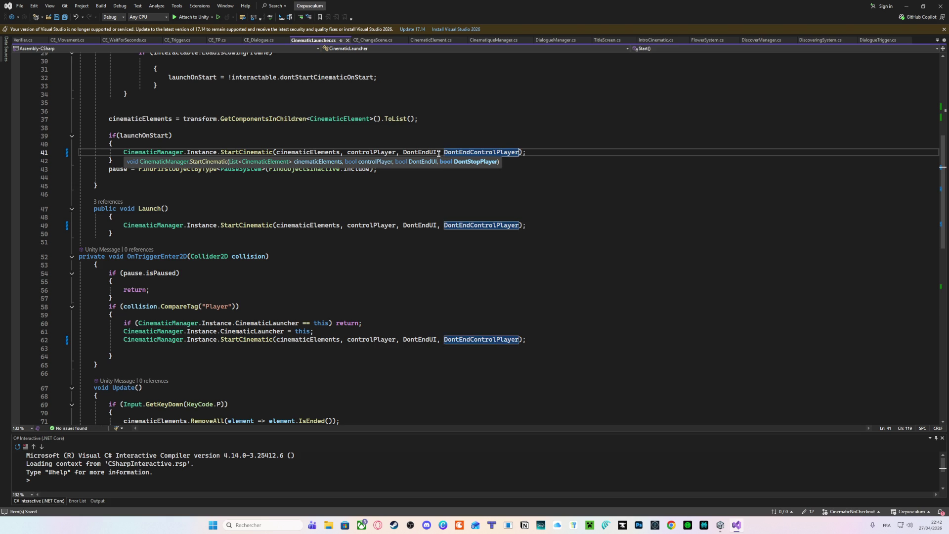
pyautogui.scroll(7, 438, 157)
pyautogui.click(435, 190)
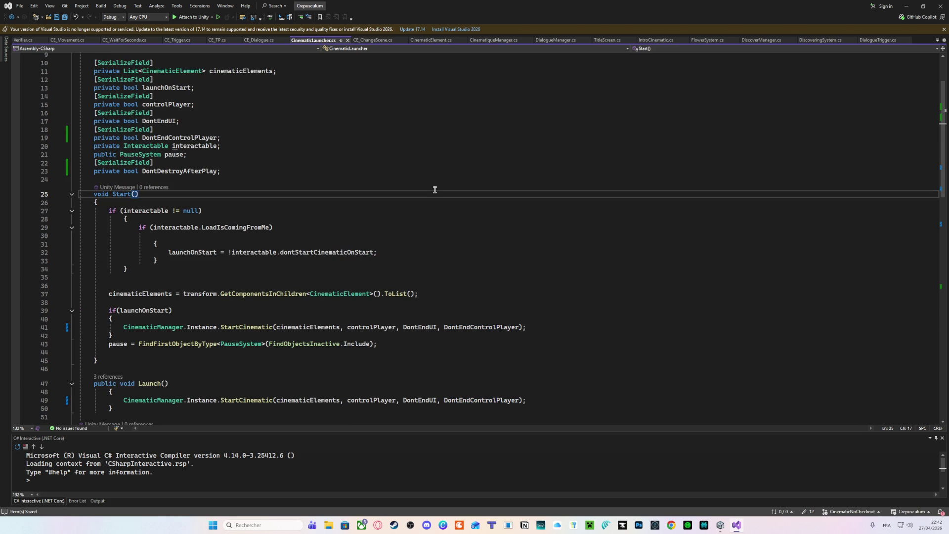
pyautogui.scroll(-11, 435, 190)
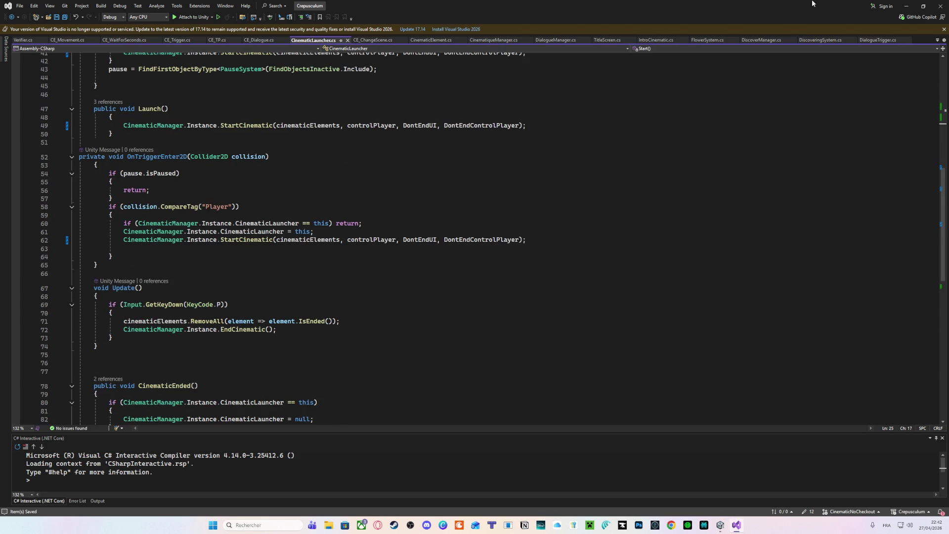
pyautogui.click(904, 7)
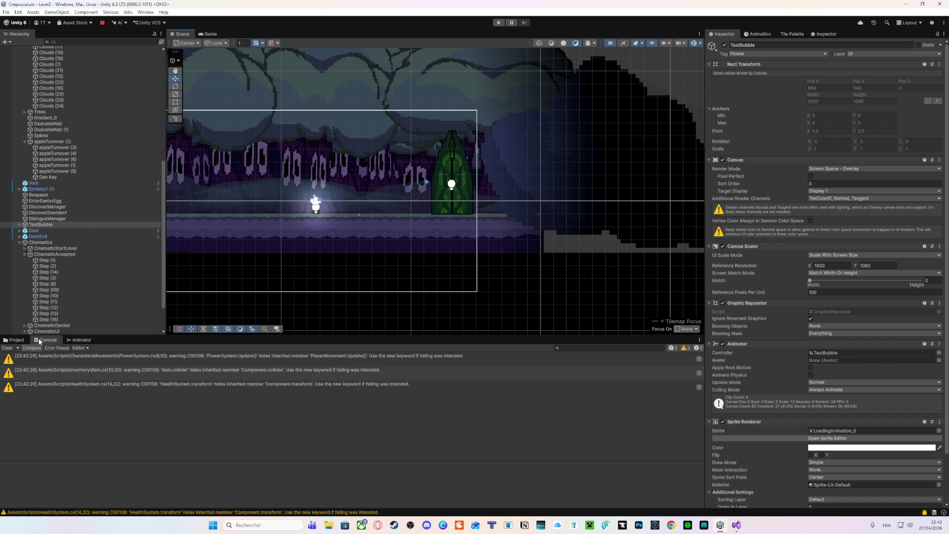
# Step: Tick Dont End Control Player on CinematicEndLevel's Cinematic Launcher, save the scene, and enter Play mode
pyautogui.click(15, 339)
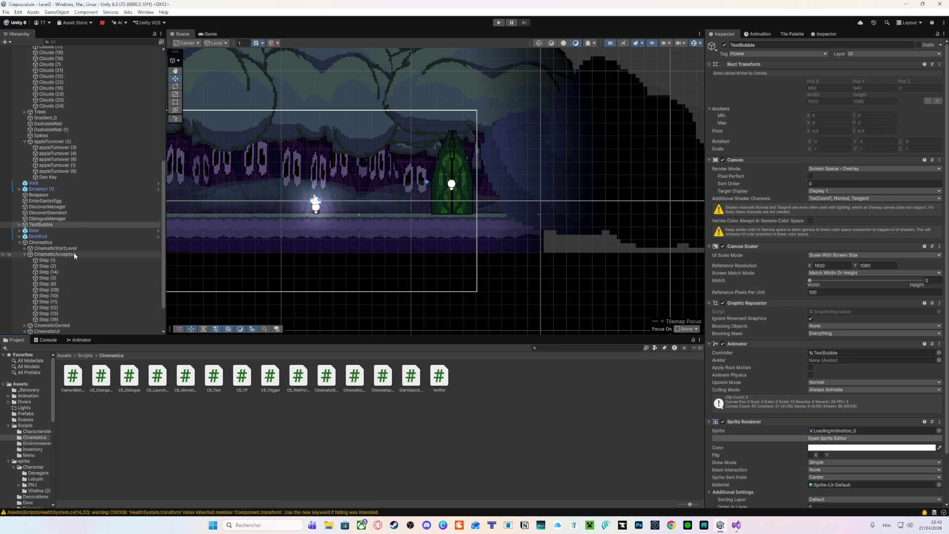
pyautogui.scroll(-3, 73, 252)
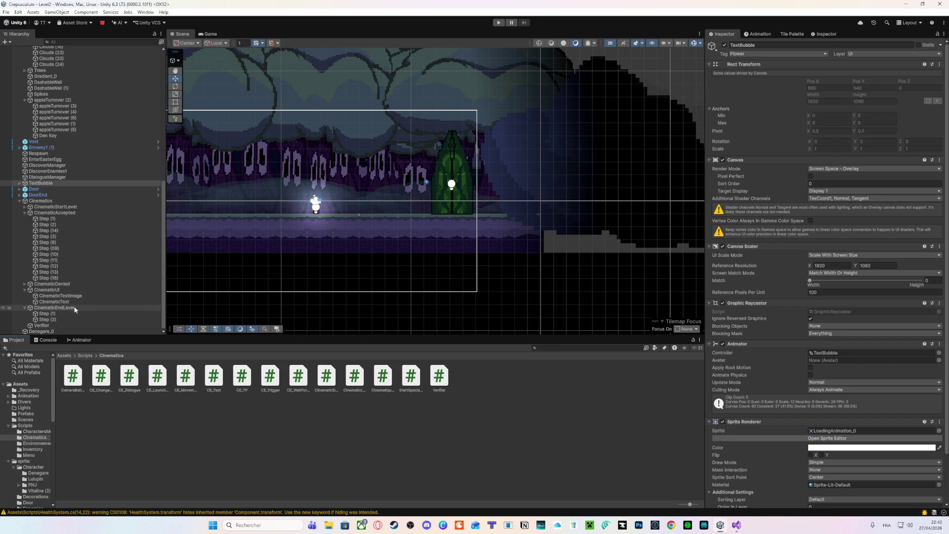
pyautogui.click(74, 307)
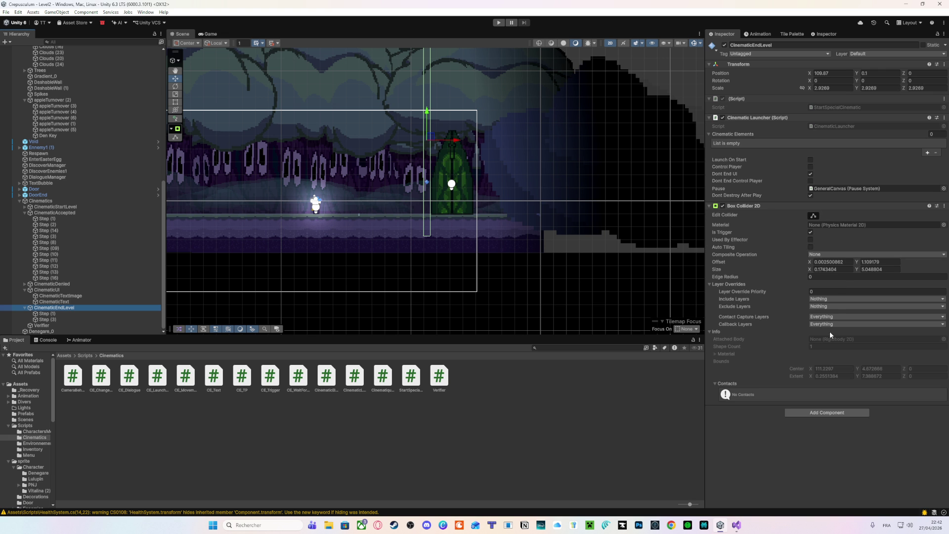
pyautogui.click(810, 181)
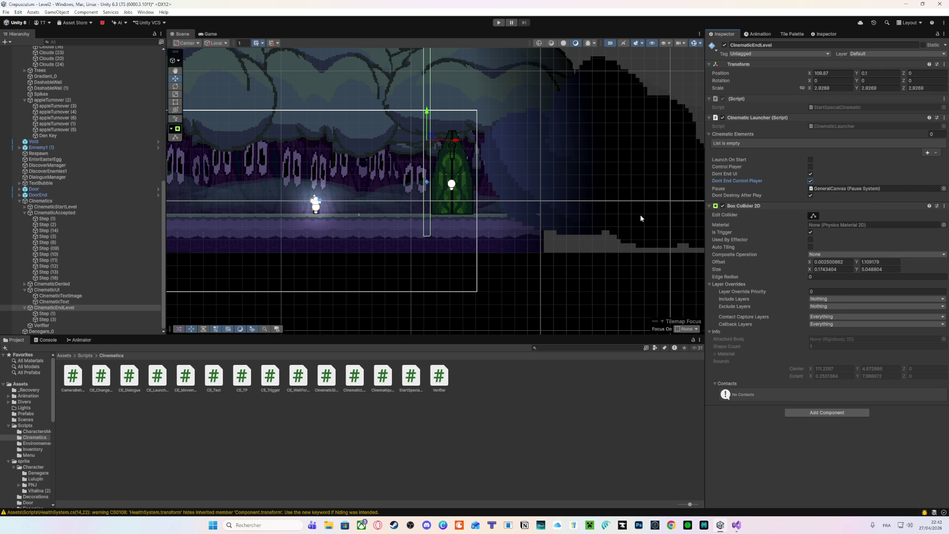
pyautogui.hotkey('ctrl', 's')
pyautogui.click(499, 22)
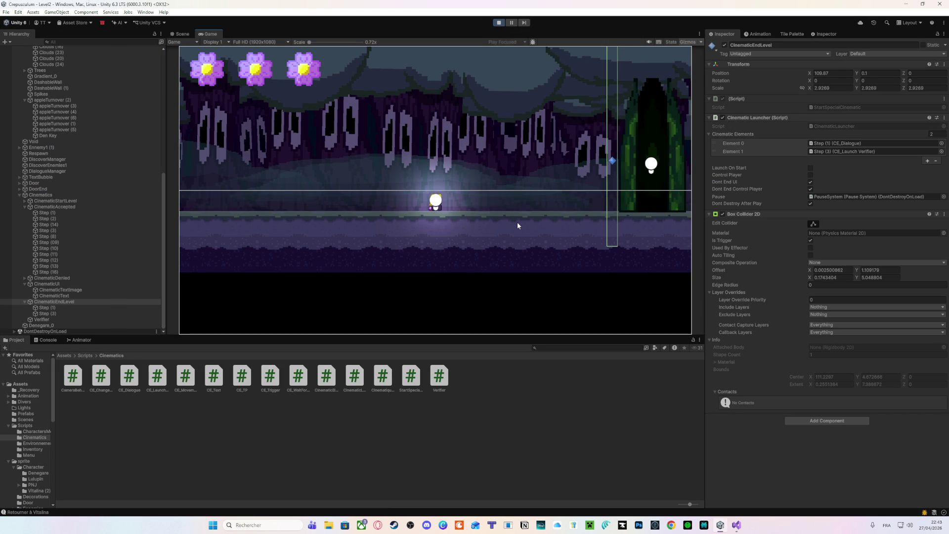
# Step: Walk the player to the door and click through Vitalina's and Lulupin's dialogue lines
pyautogui.press('d')
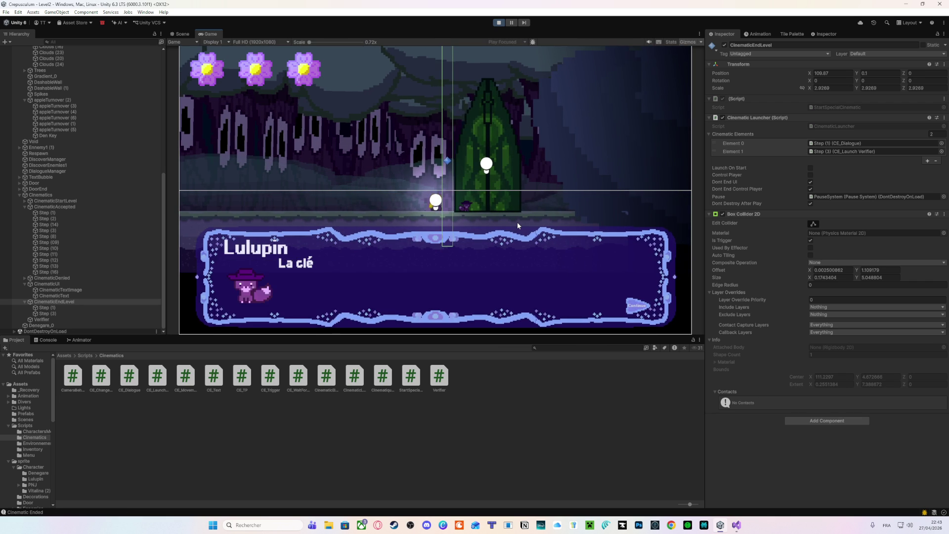
pyautogui.press('space')
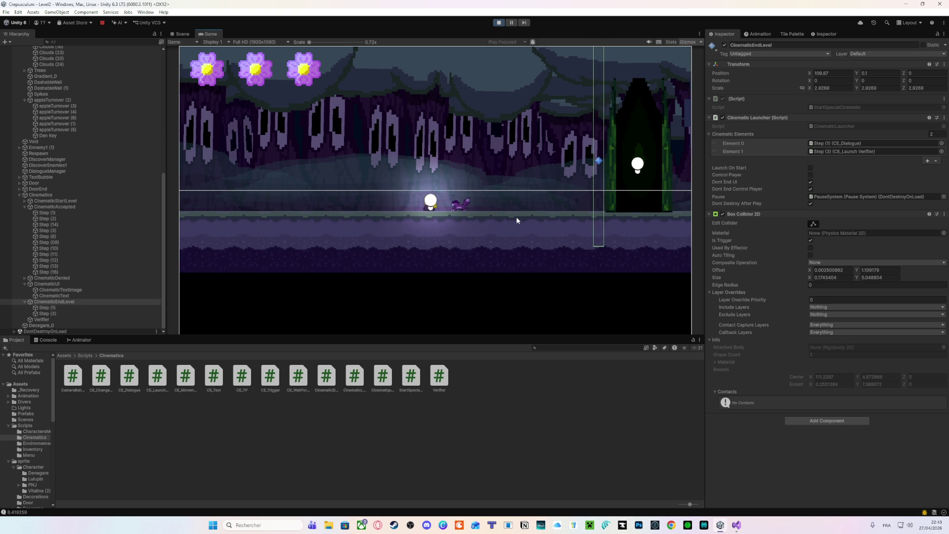
pyautogui.press('d')
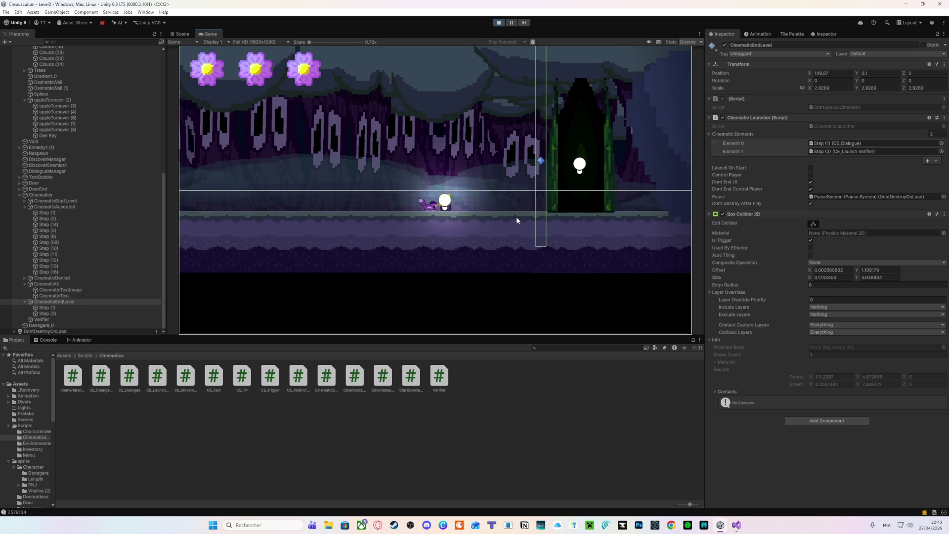
pyautogui.press('d')
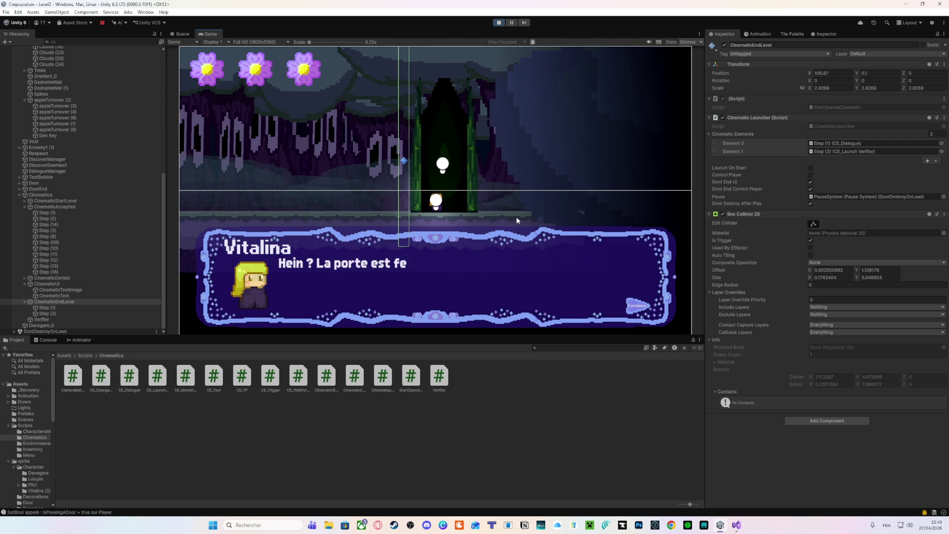
pyautogui.click(516, 216)
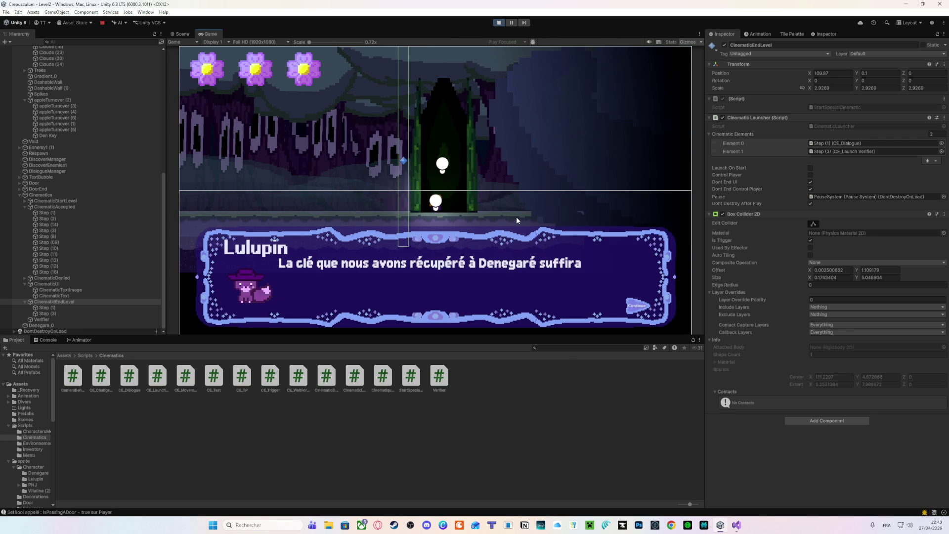
pyautogui.click(516, 217)
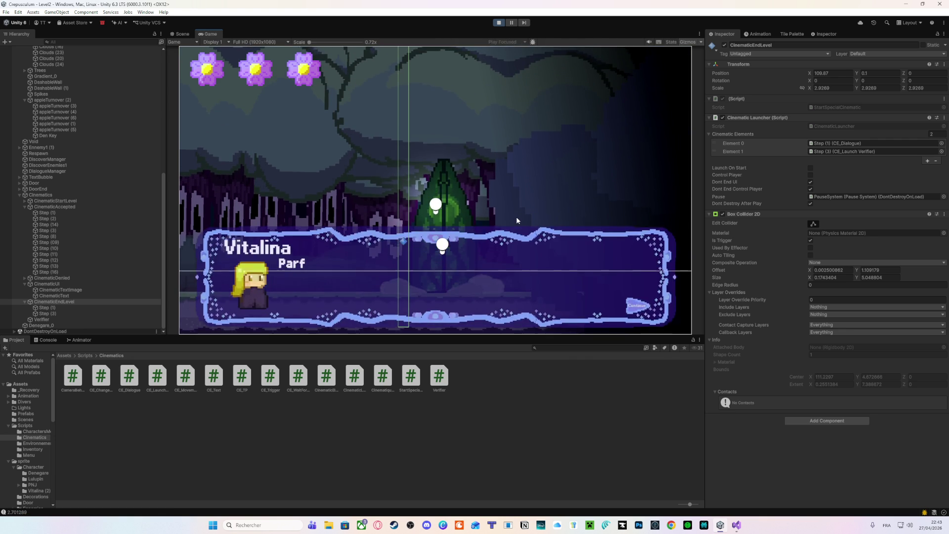
pyautogui.click(516, 217)
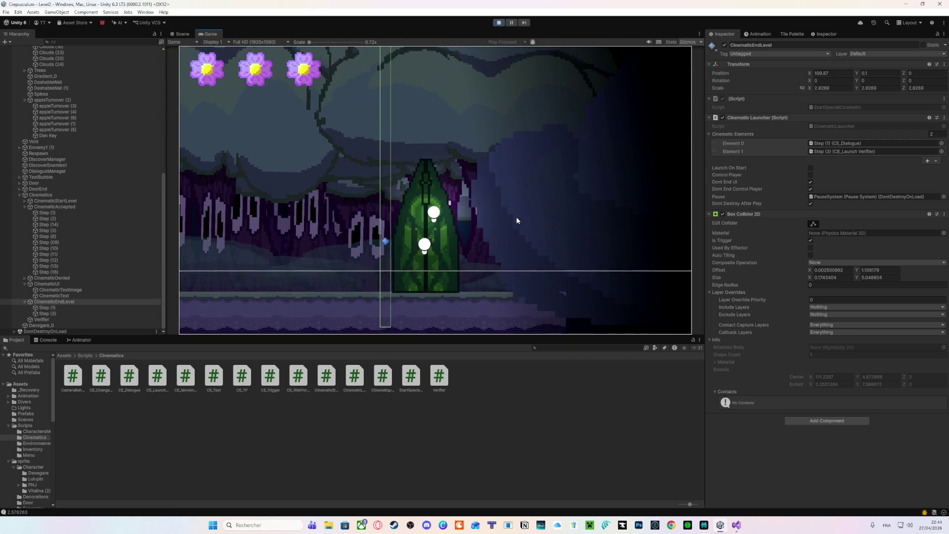
pyautogui.click(516, 218)
pyautogui.click(517, 218)
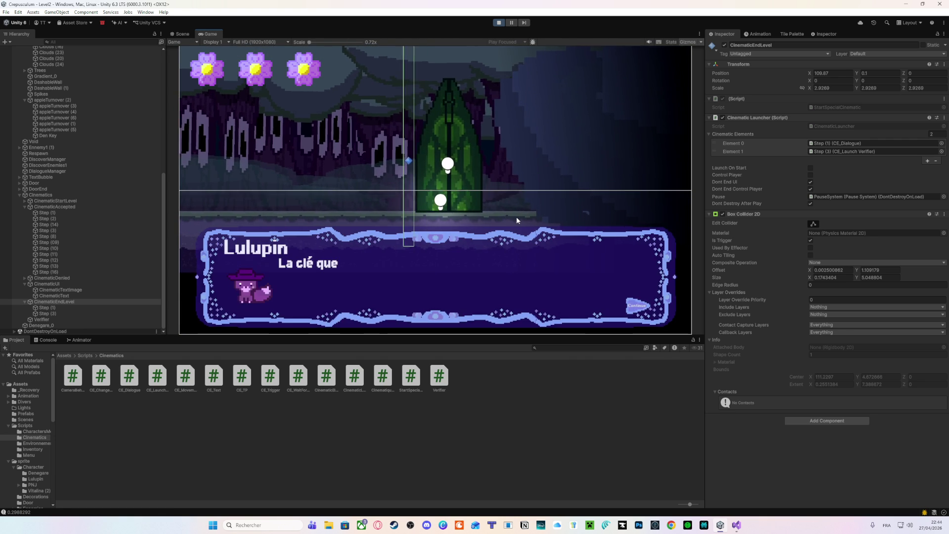
pyautogui.click(516, 218)
pyautogui.click(516, 220)
pyautogui.click(516, 220)
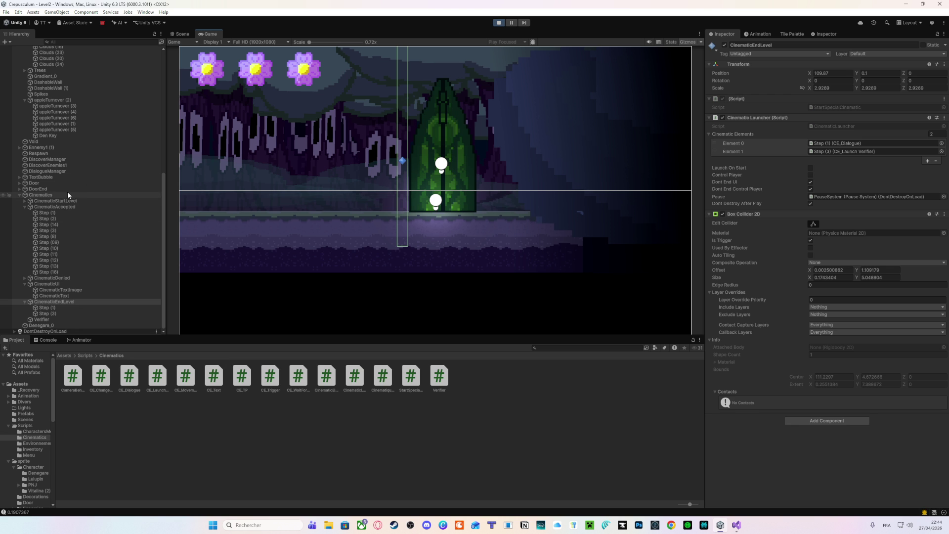
# Step: Select the Player and remove the Den Key from its Inventory
pyautogui.scroll(5, 75, 198)
pyautogui.scroll(8, 58, 246)
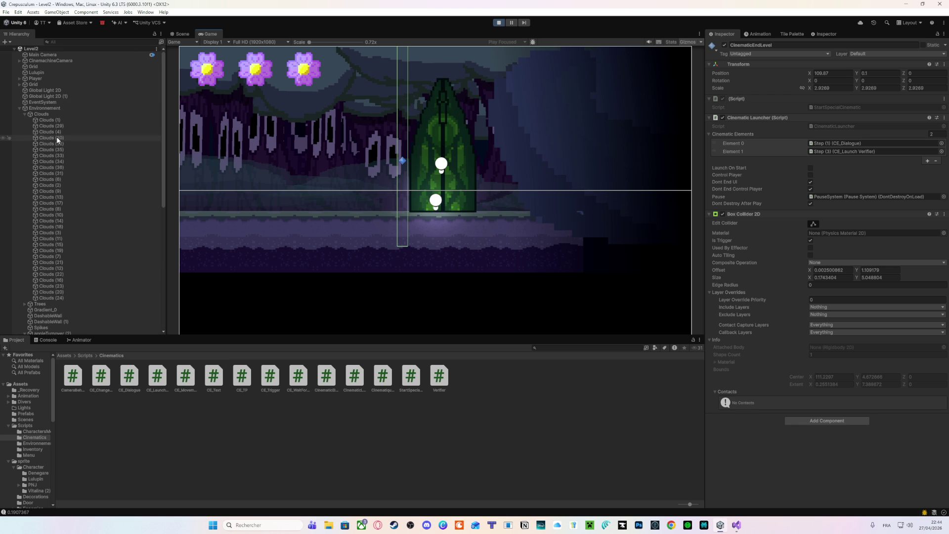
pyautogui.click(18, 108)
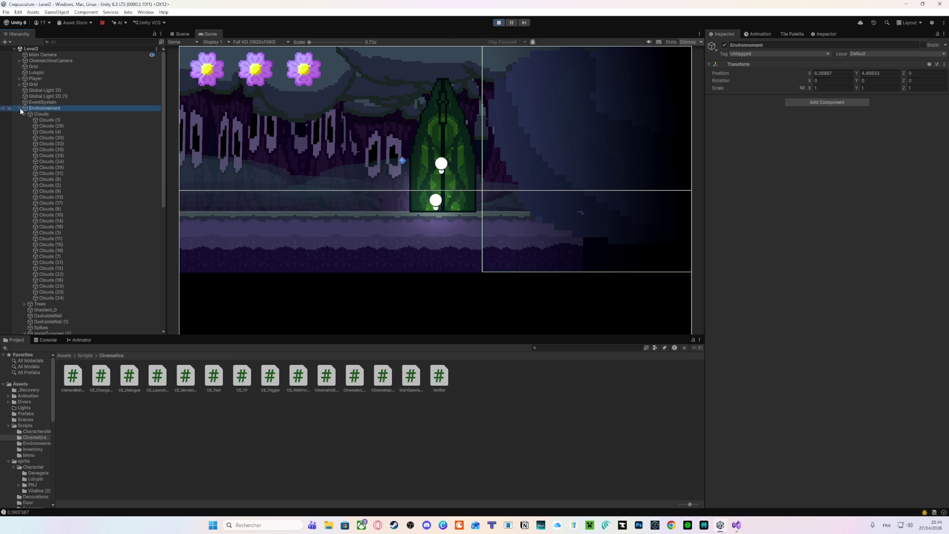
pyautogui.click(20, 107)
pyautogui.click(36, 78)
pyautogui.click(20, 78)
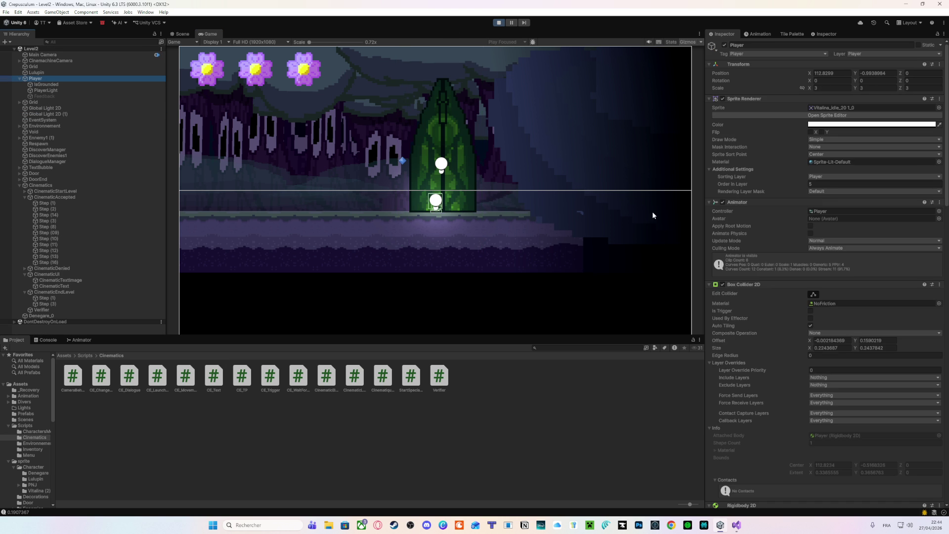
pyautogui.scroll(-15, 791, 245)
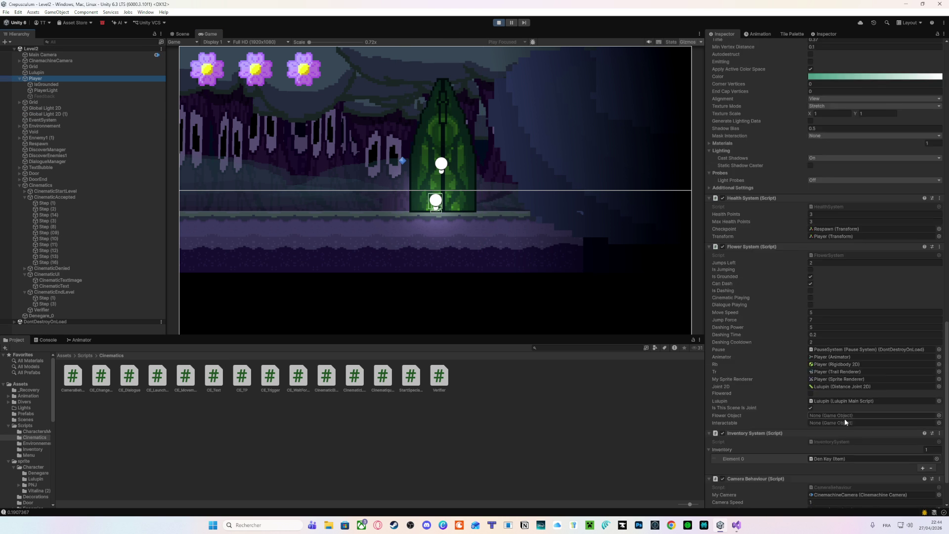
pyautogui.click(929, 415)
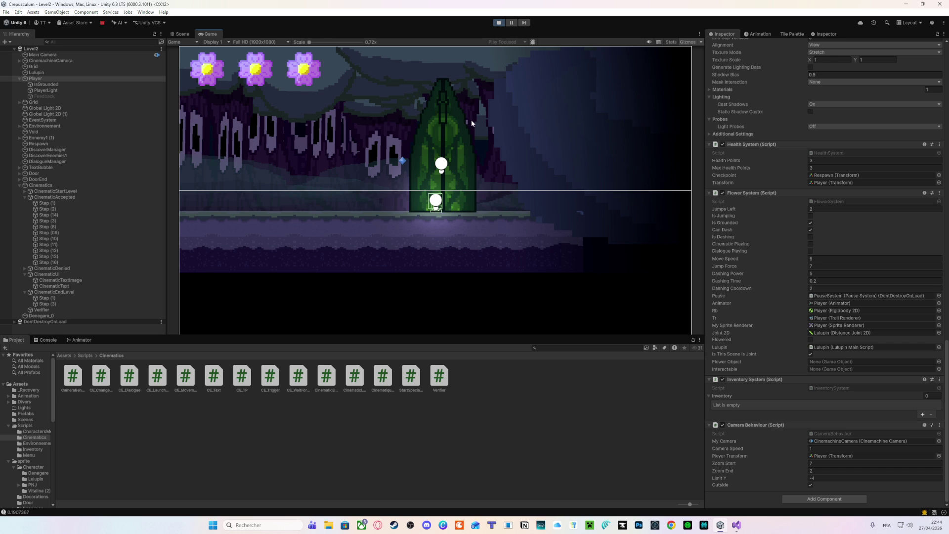
# Step: Walk back to the door, play through the refusal dialogue, and stop Play mode
pyautogui.click(519, 170)
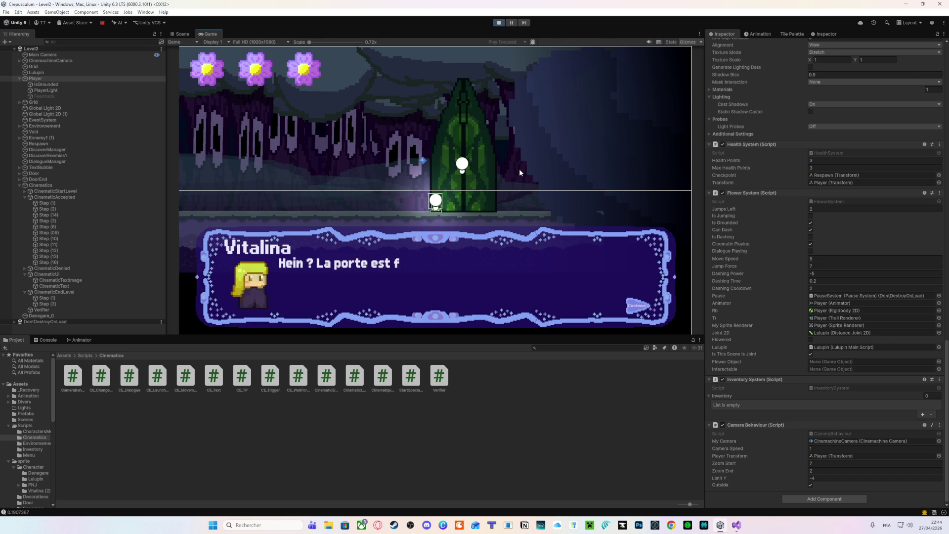
pyautogui.click(519, 170)
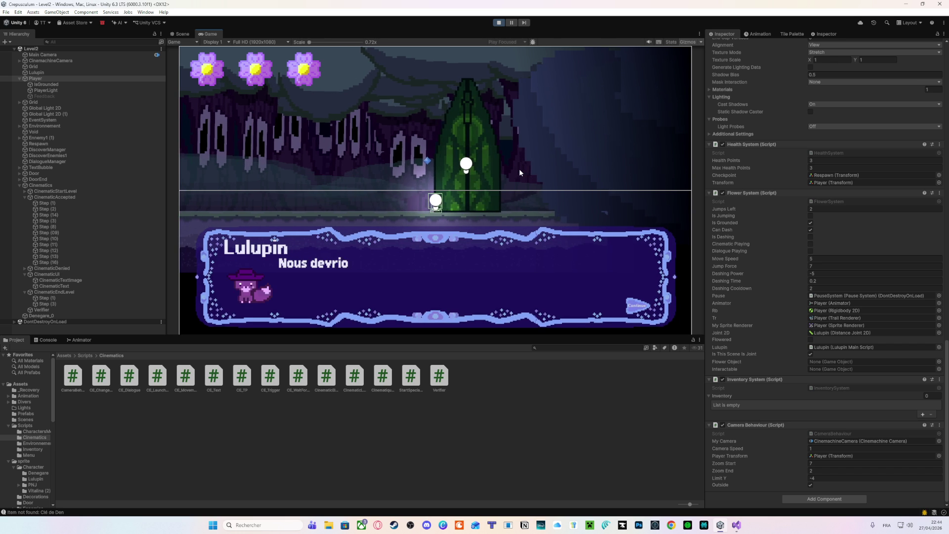
pyautogui.click(519, 172)
pyautogui.press('space')
pyautogui.press('space')
pyautogui.press('a')
pyautogui.click(519, 168)
pyautogui.click(519, 168)
pyautogui.click(519, 168)
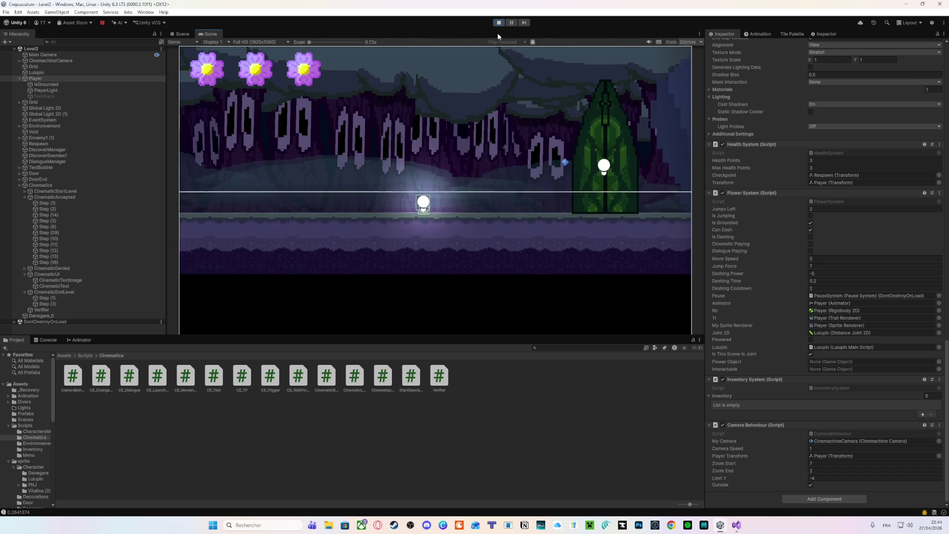
pyautogui.click(497, 24)
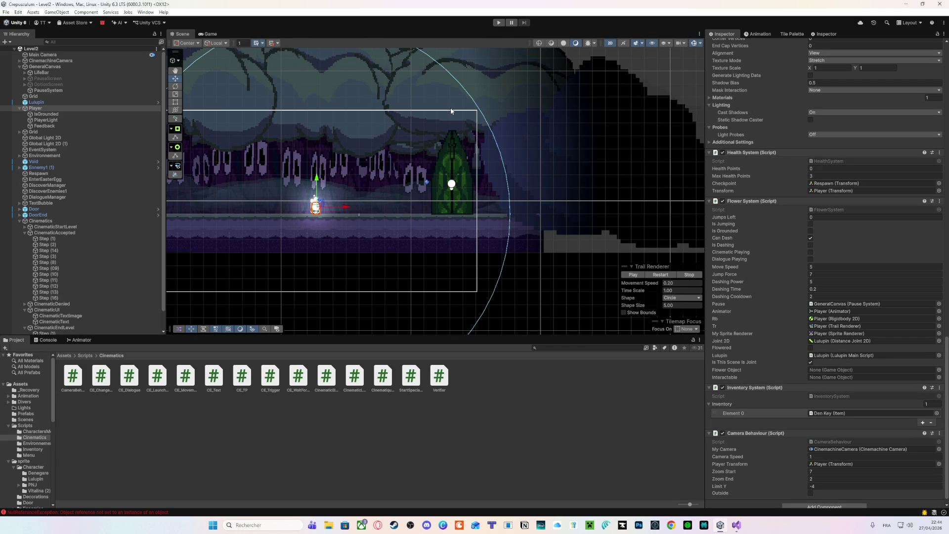
# Step: Expand the CinematicDenied cinematic in the Hierarchy and select its Step (1)
pyautogui.click(55, 235)
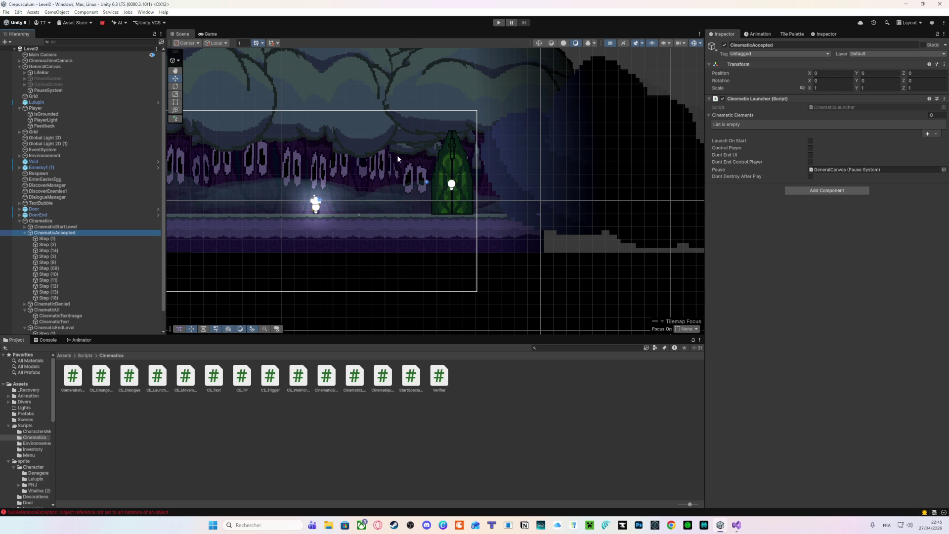
pyautogui.click(23, 226)
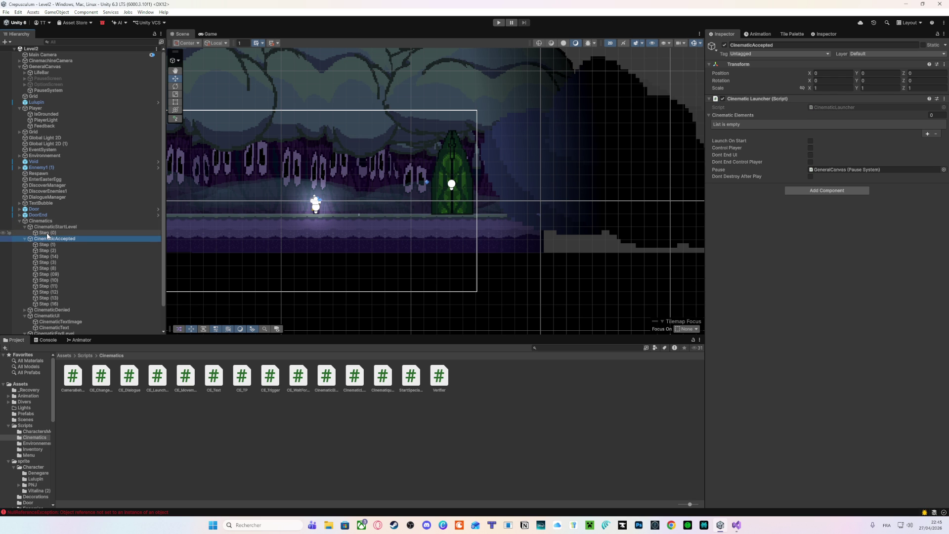
pyautogui.scroll(-2, 60, 271)
pyautogui.click(22, 285)
pyautogui.click(25, 283)
pyautogui.click(70, 291)
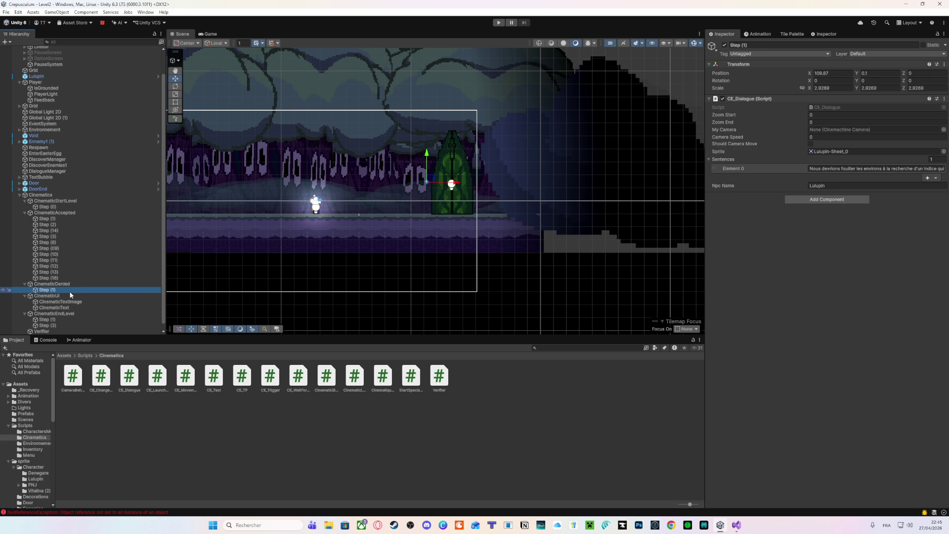
# Step: Duplicate it as Step (2), add CE_Movement, and remove its CE_Dialogue component
pyautogui.hotkey('ctrl', 'd')
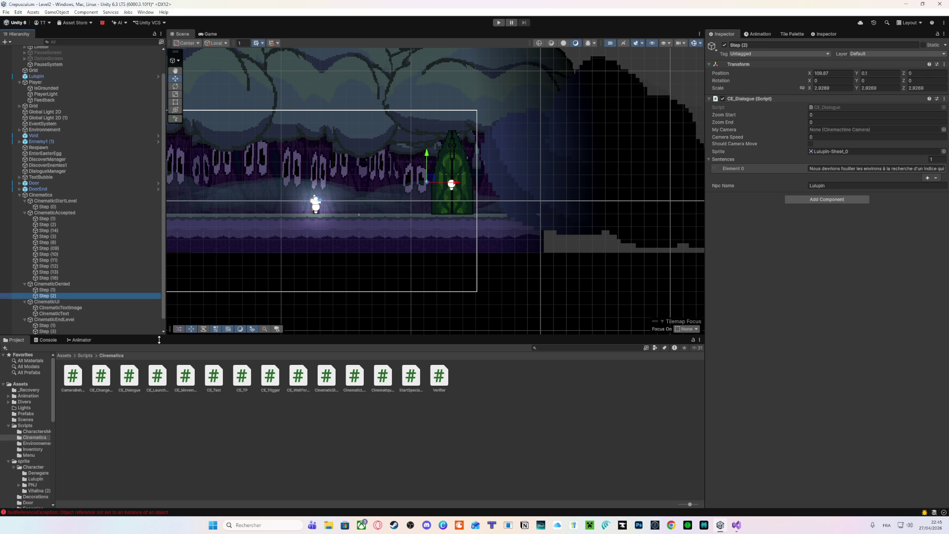
pyautogui.moveTo(185, 375)
pyautogui.mouseDown()
pyautogui.moveTo(773, 317)
pyautogui.moveTo(763, 299)
pyautogui.mouseUp()
pyautogui.click(944, 99)
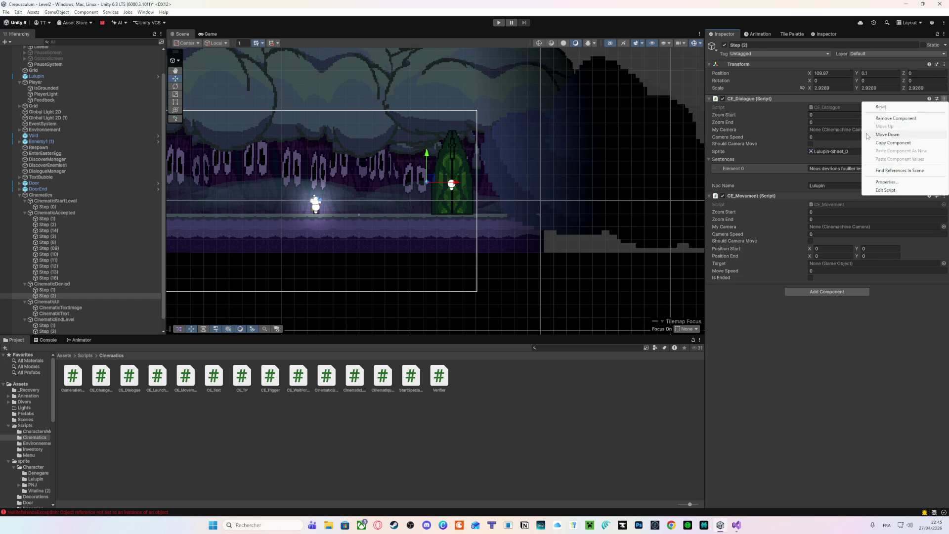
pyautogui.click(884, 117)
pyautogui.scroll(2, 403, 200)
pyautogui.scroll(1, 52, 141)
pyautogui.scroll(2, 50, 80)
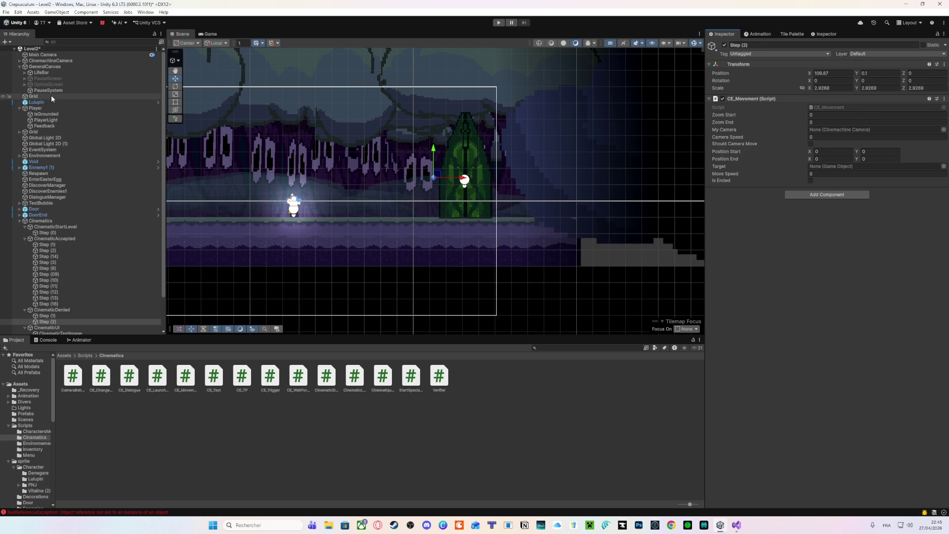
# Step: Drag the Player to about X 110 and check its exact X position
pyautogui.click(53, 108)
pyautogui.moveTo(331, 212)
pyautogui.mouseDown()
pyautogui.moveTo(460, 217)
pyautogui.moveTo(446, 222)
pyautogui.mouseUp()
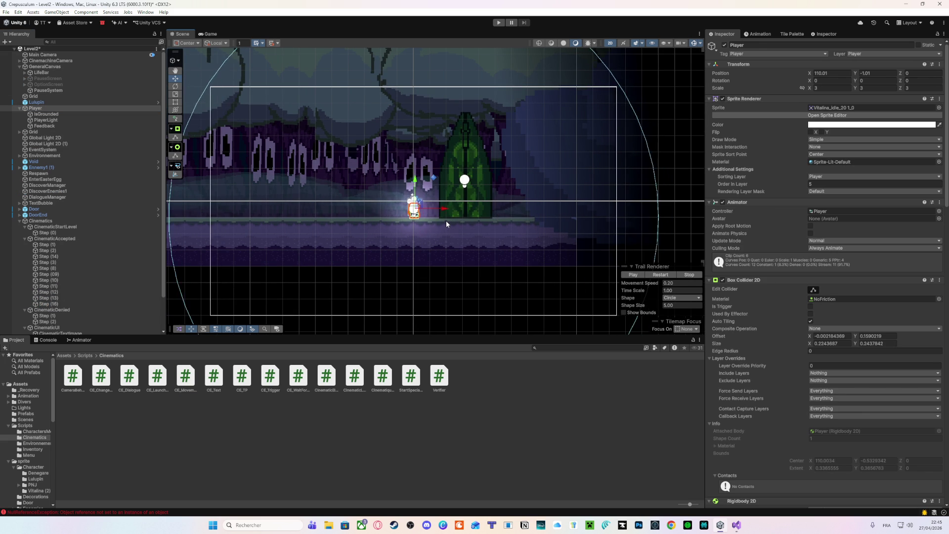
pyautogui.scroll(5, 445, 220)
pyautogui.moveTo(397, 190)
pyautogui.mouseDown()
pyautogui.moveTo(375, 193)
pyautogui.moveTo(405, 196)
pyautogui.moveTo(394, 202)
pyautogui.mouseUp()
pyautogui.click(822, 74)
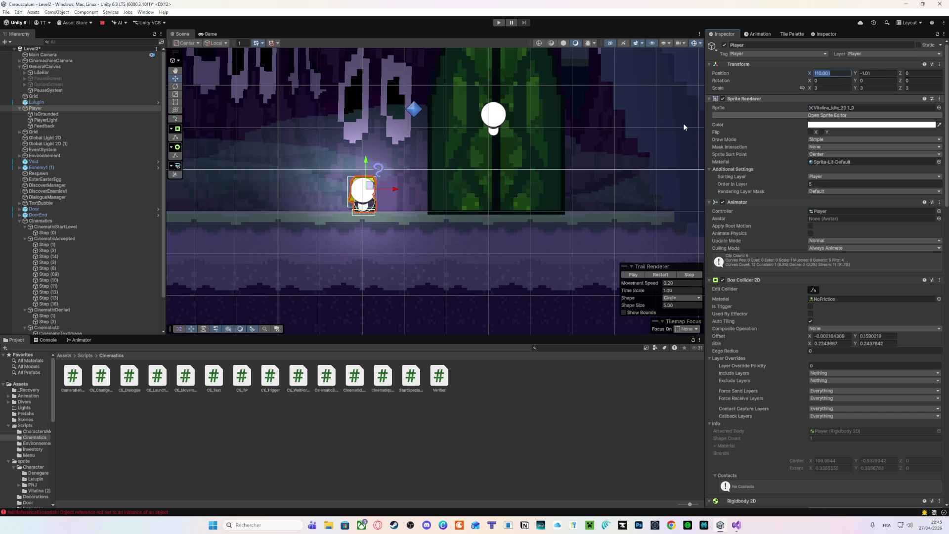
pyautogui.scroll(-3, 101, 280)
# Step: Set Step (2)'s CE_Movement Position Start to X 110.001, Y -1.01
pyautogui.click(55, 284)
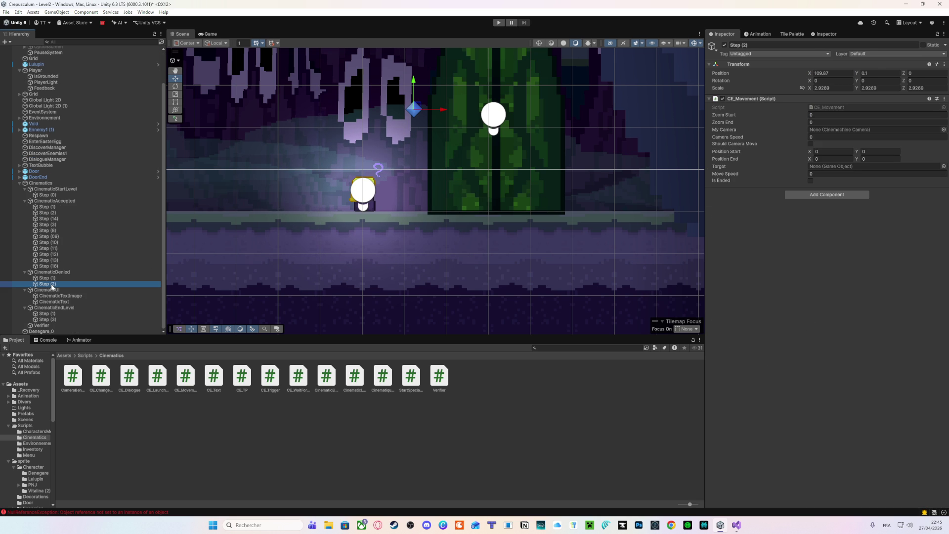
pyautogui.click(834, 152)
pyautogui.write('110.001')
pyautogui.scroll(3, 88, 168)
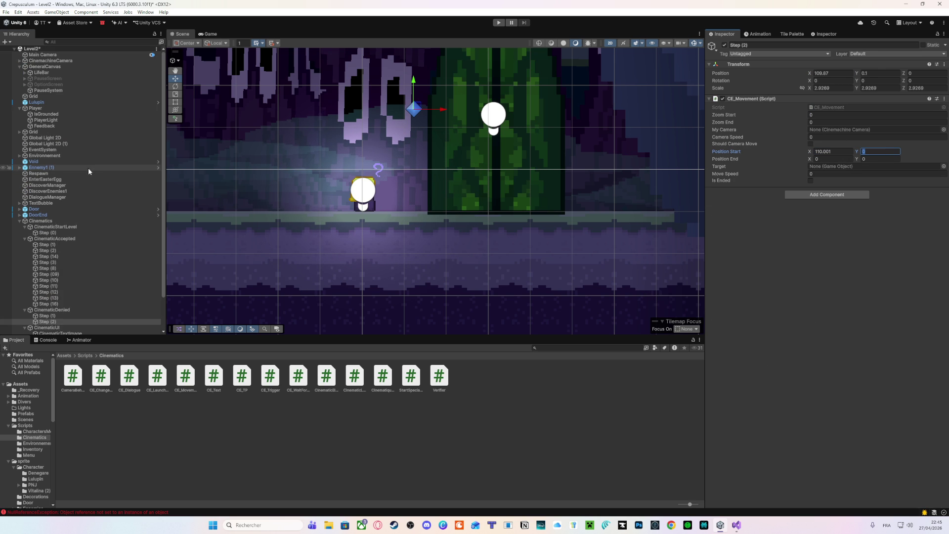
pyautogui.click(66, 109)
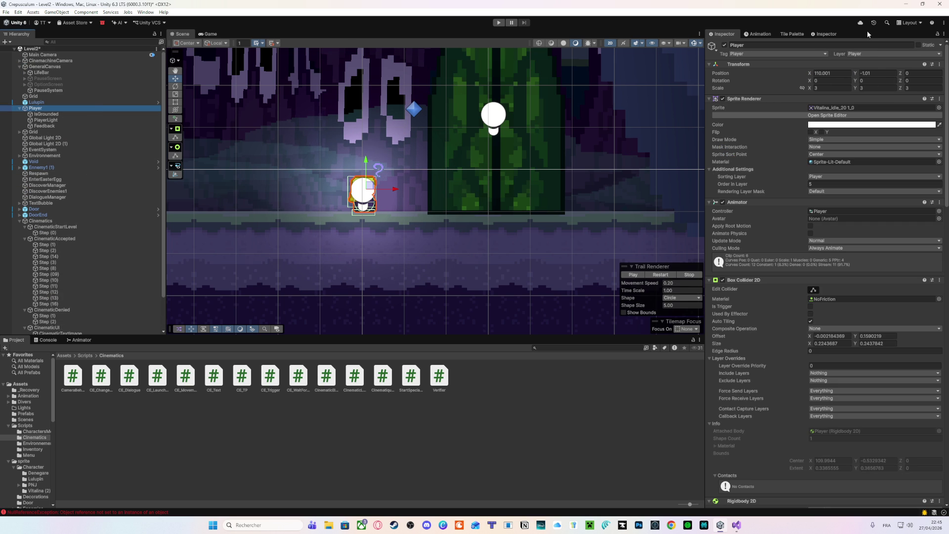
pyautogui.click(882, 74)
pyautogui.scroll(-3, 89, 231)
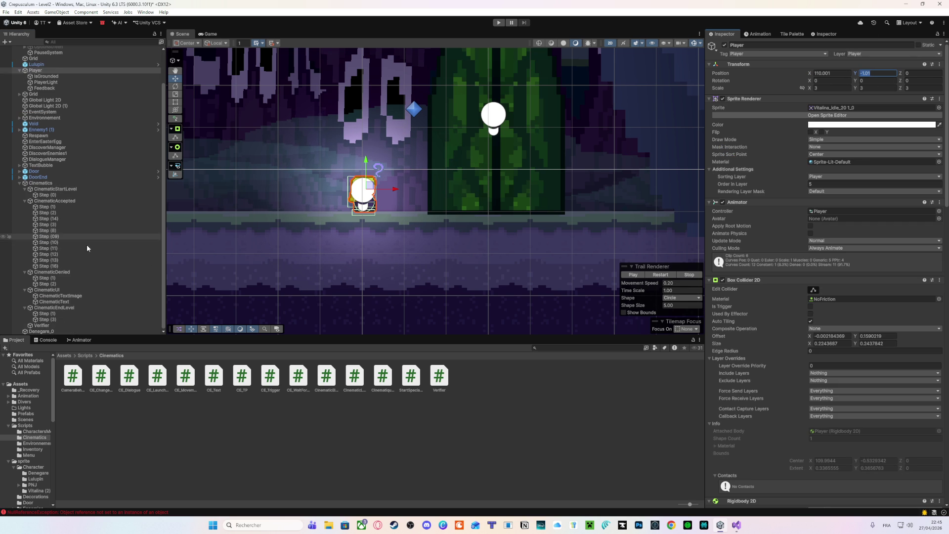
pyautogui.click(69, 286)
pyautogui.click(882, 151)
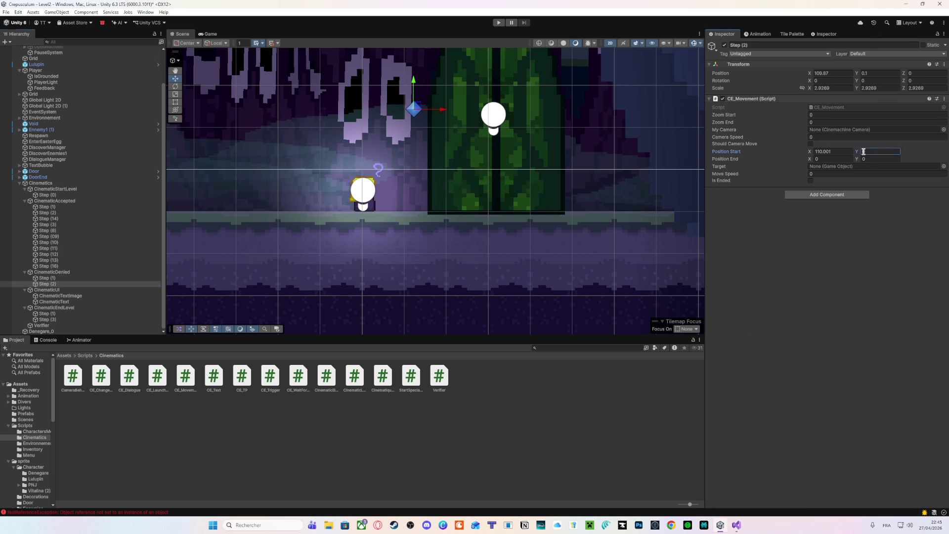
pyautogui.write('-1.05')
pyautogui.click(845, 153)
# Step: Set the movement's Position End to X 93.8, Y -1.01
pyautogui.click(840, 158)
pyautogui.click(885, 159)
pyautogui.write('-1.01')
pyautogui.click(833, 159)
pyautogui.click(725, 158)
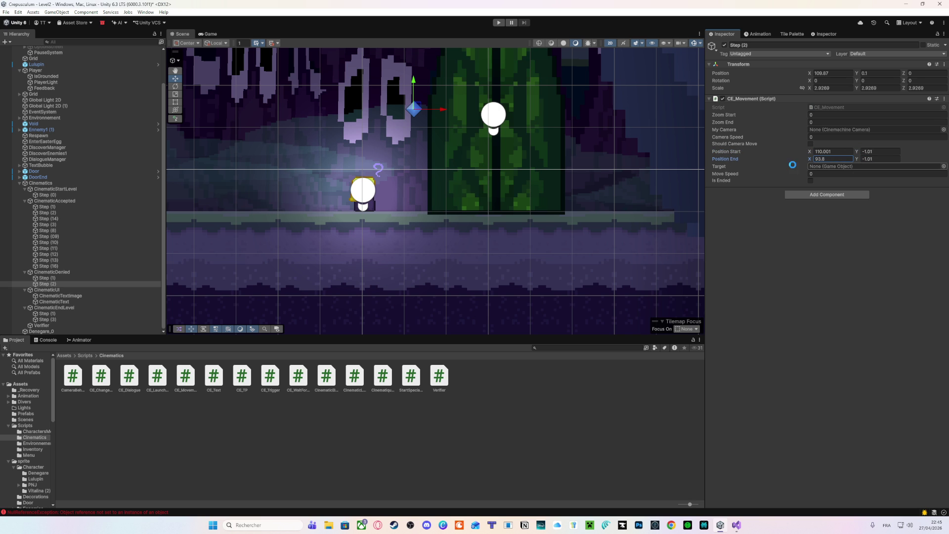
# Step: Make the Player the movement's Target with Move Speed 2 and save the scene
pyautogui.moveTo(32, 70); pyautogui.dragTo(824, 168)
pyautogui.click(870, 173)
pyautogui.write('2')
pyautogui.hotkey('ctrl', 's')
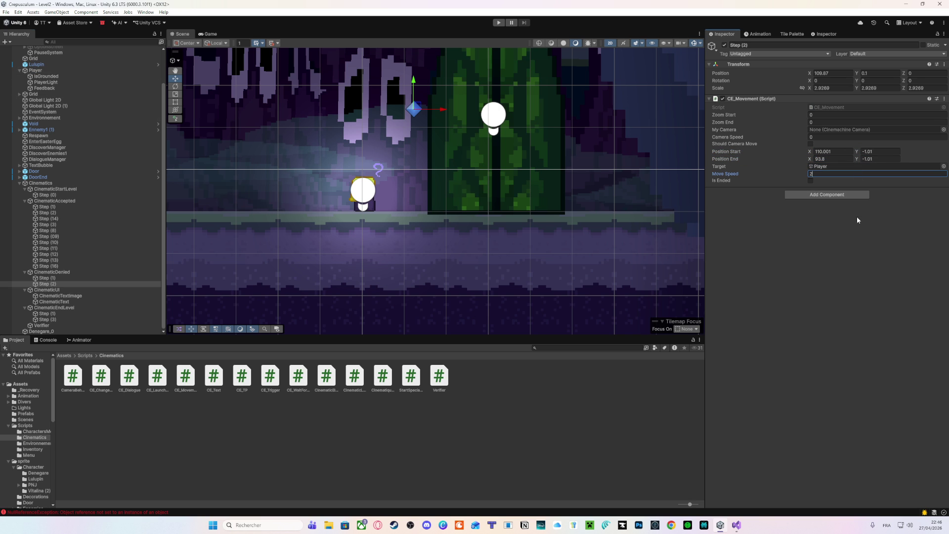
pyautogui.click(787, 268)
# Step: Remove the Den Key from the Player's Inventory and enter Play mode
pyautogui.click(35, 70)
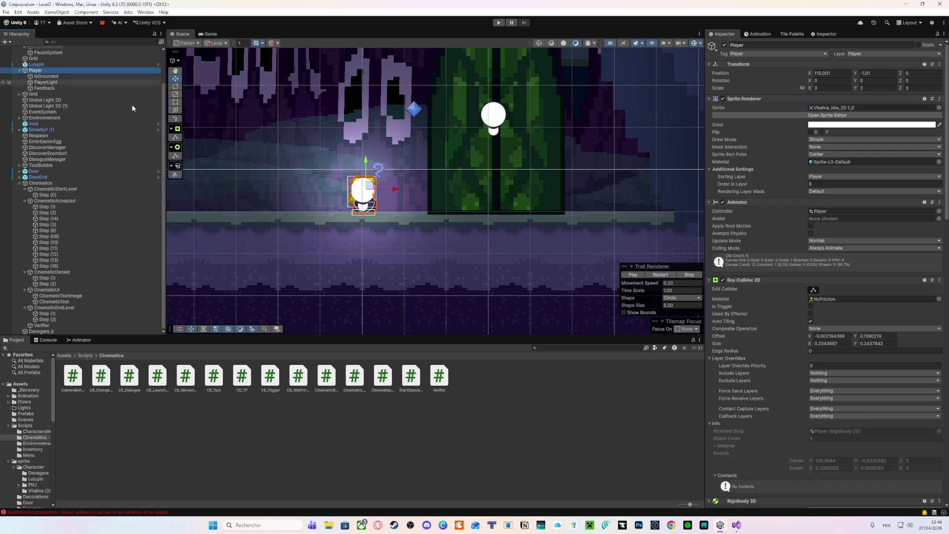
pyautogui.scroll(-8, 906, 312)
pyautogui.scroll(-10, 905, 308)
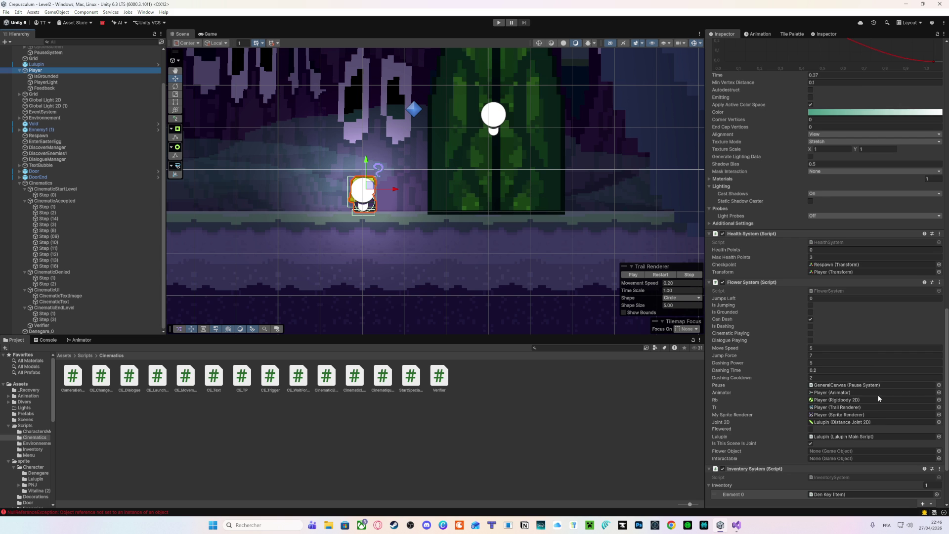
pyautogui.scroll(-5, 885, 423)
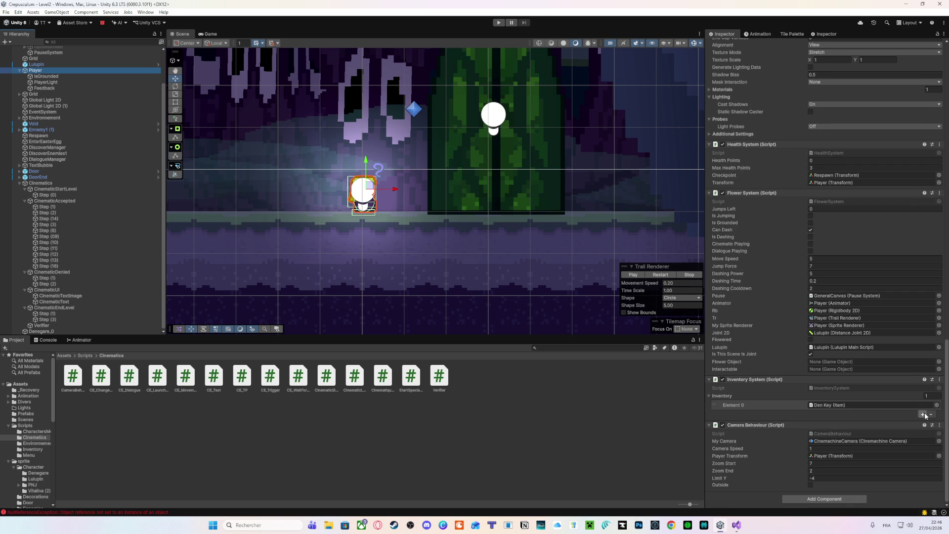
pyautogui.click(931, 416)
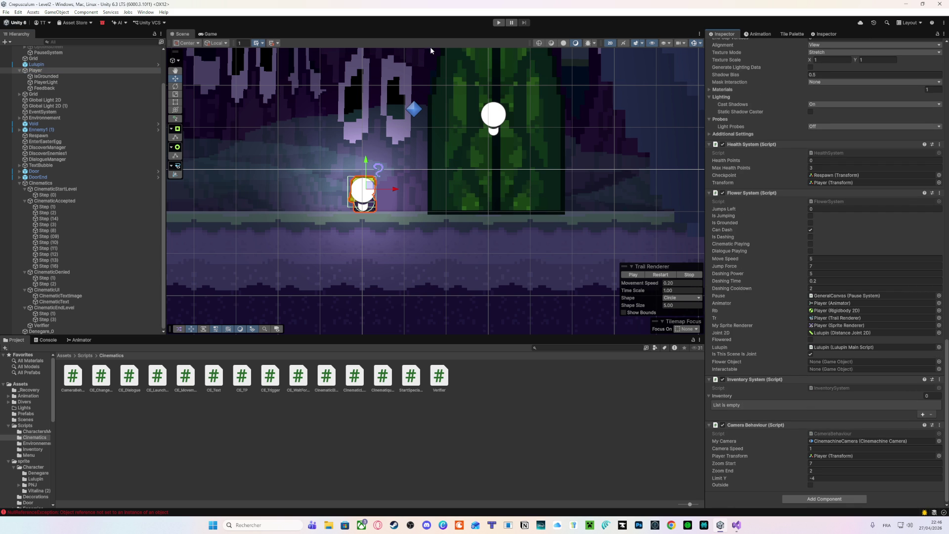
pyautogui.click(498, 23)
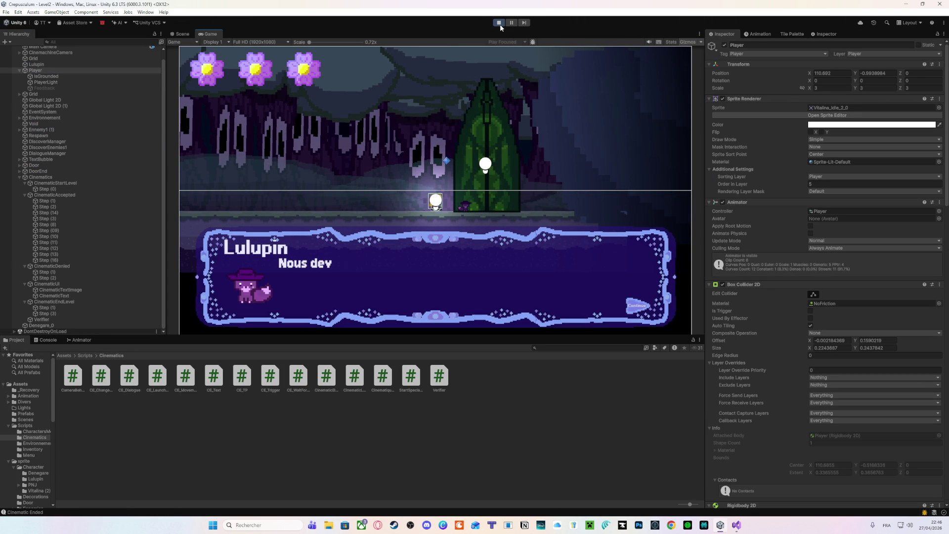
# Step: Dismiss Lulupin's line, walk and jump the player toward the green door, then stop playing
pyautogui.press('space')
pyautogui.press('Left')
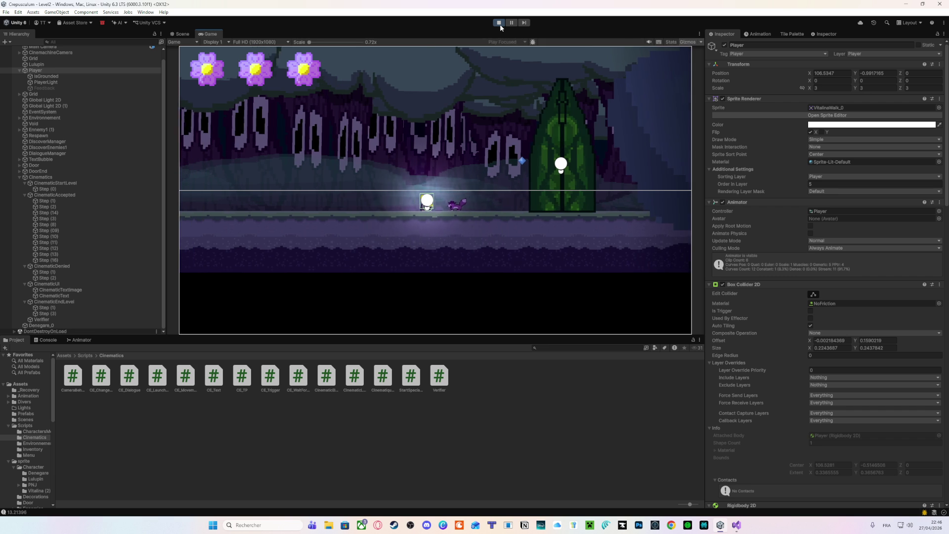
pyautogui.press('Left')
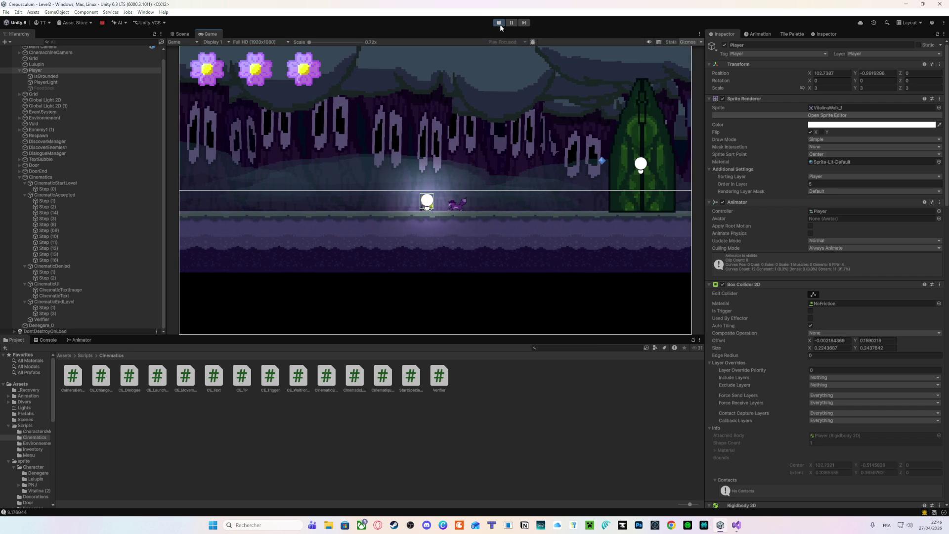
pyautogui.press('Left')
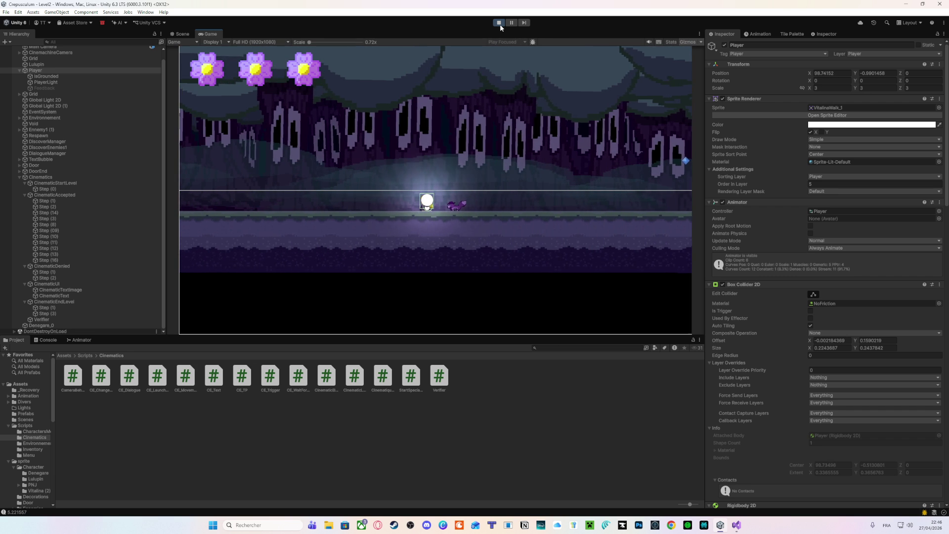
pyautogui.press('Left')
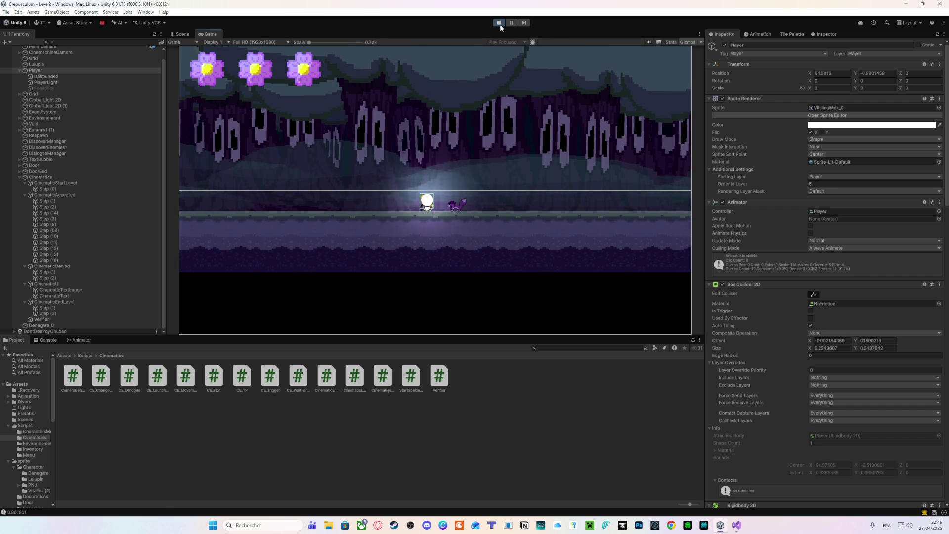
pyautogui.press('Left')
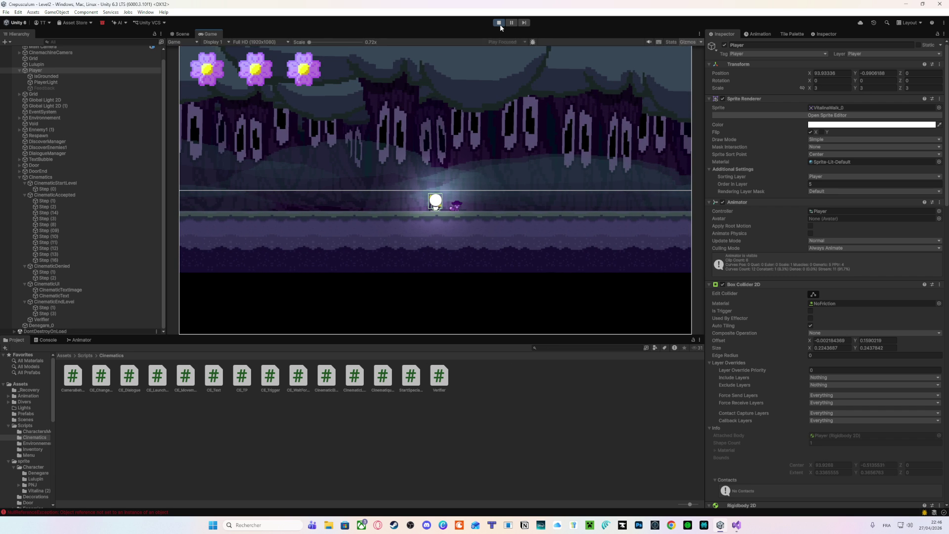
pyautogui.press('Right')
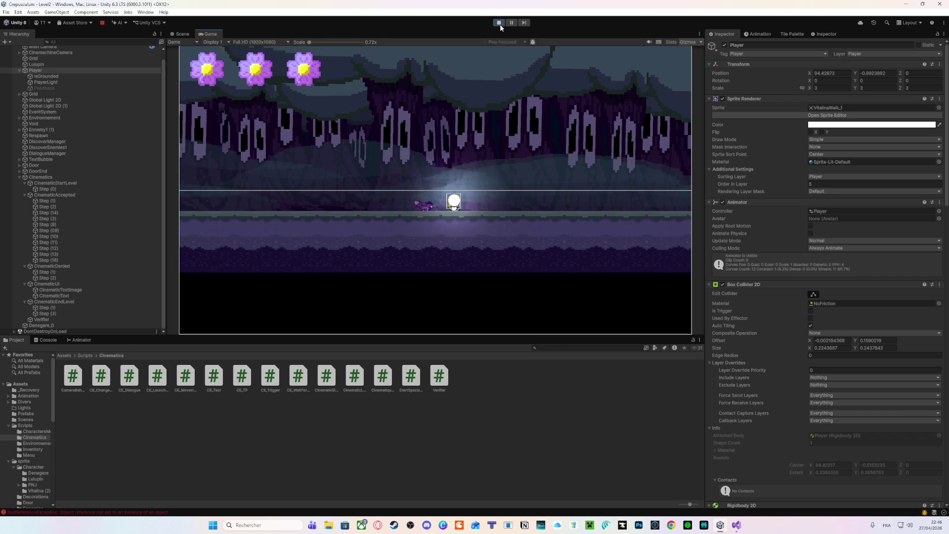
pyautogui.press('Right')
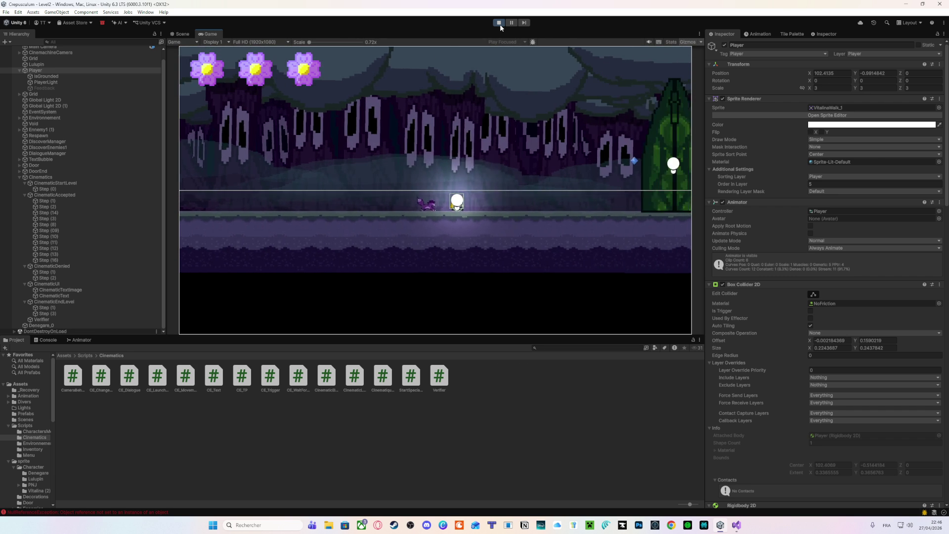
pyautogui.press('space')
pyautogui.press('space')
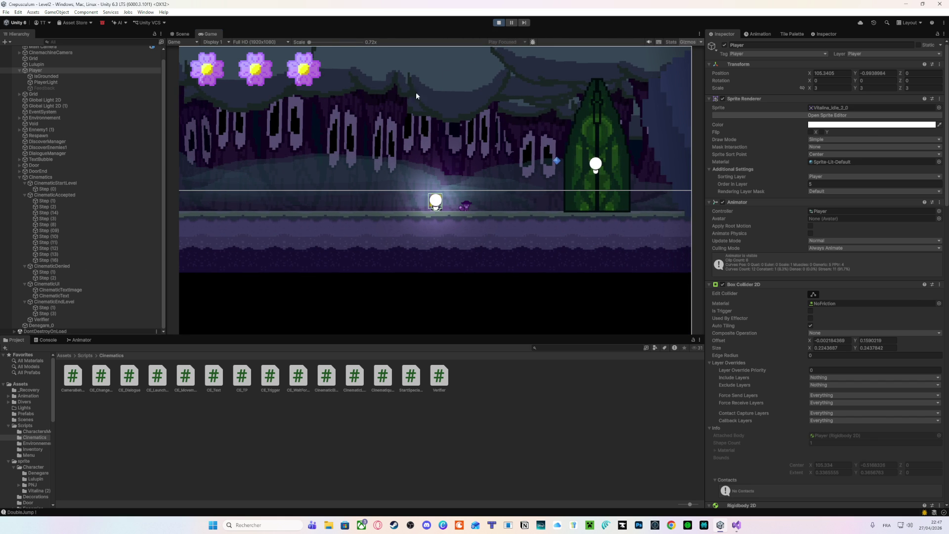
pyautogui.click(498, 23)
# Step: Set CinematicDenied Step (2)'s movement Position End X to 108.7
pyautogui.click(46, 278)
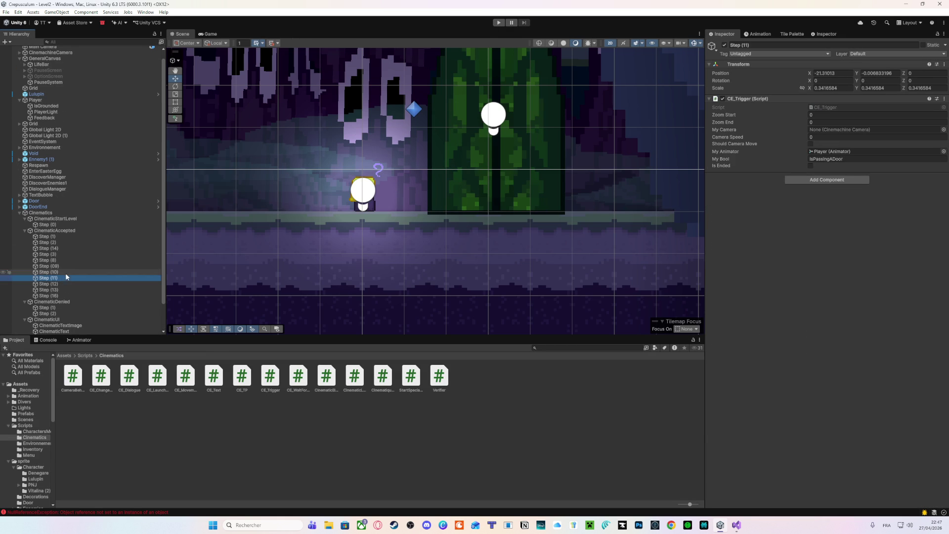
pyautogui.click(67, 313)
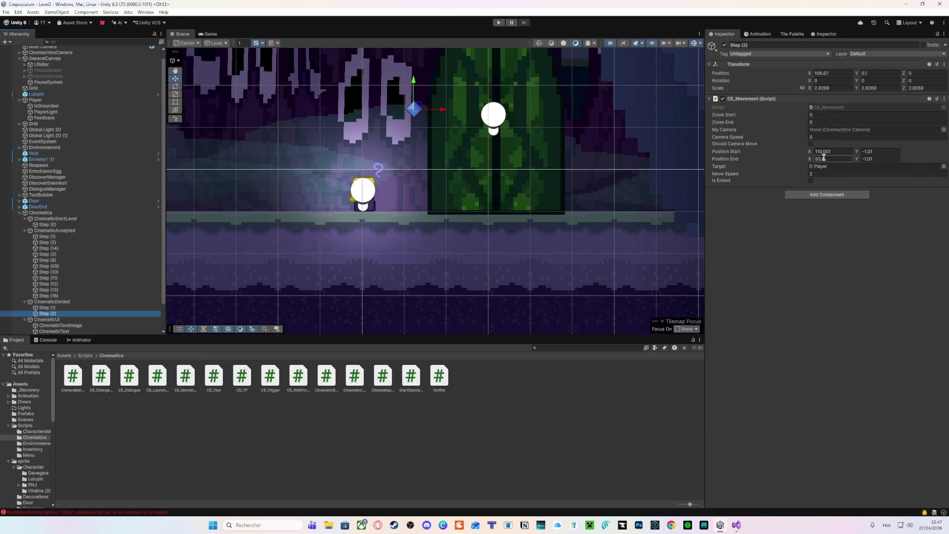
pyautogui.moveTo(810, 160)
pyautogui.mouseDown()
pyautogui.moveTo(832, 171)
pyautogui.moveTo(816, 163)
pyautogui.mouseUp()
pyautogui.write('108.7')
pyautogui.click(855, 250)
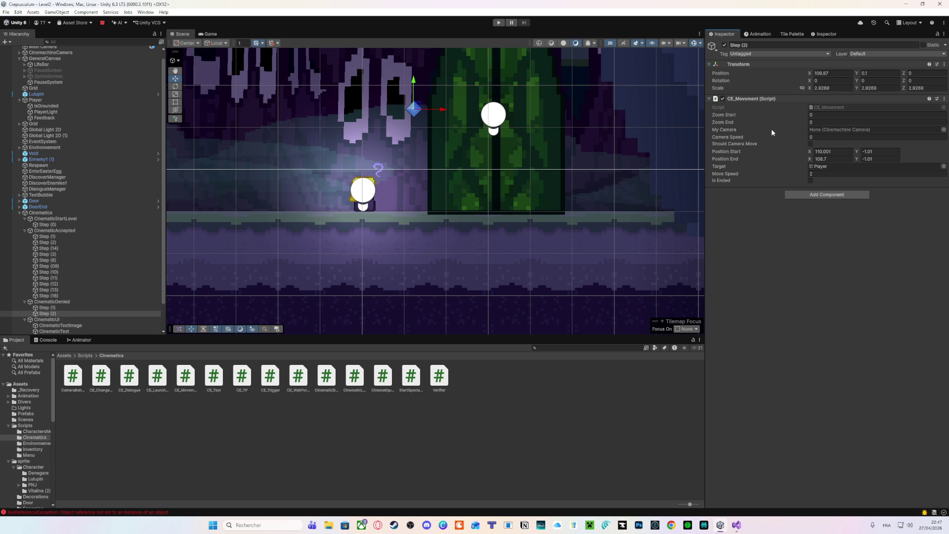
# Step: Toggle Dont Destroy After Play on CinematicAccepted on and back off, then play the game
pyautogui.click(70, 231)
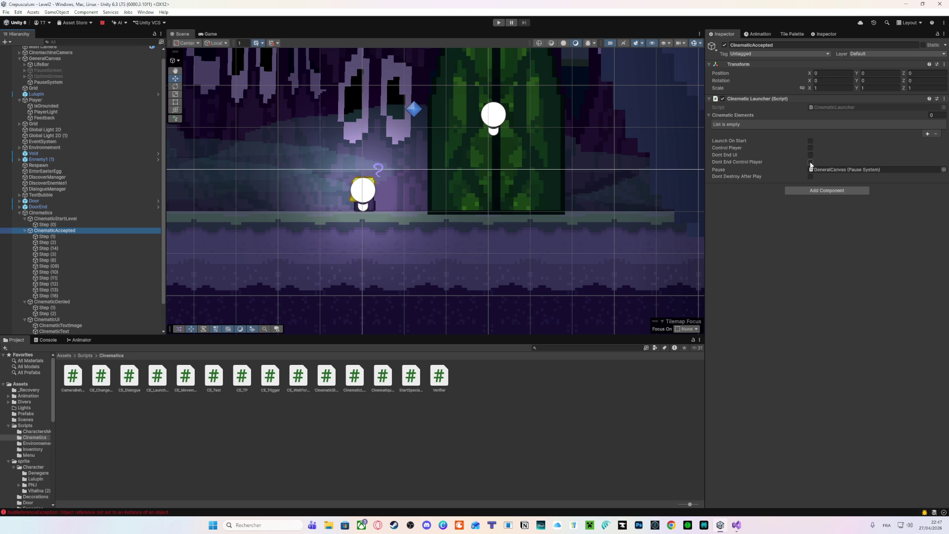
pyautogui.click(810, 176)
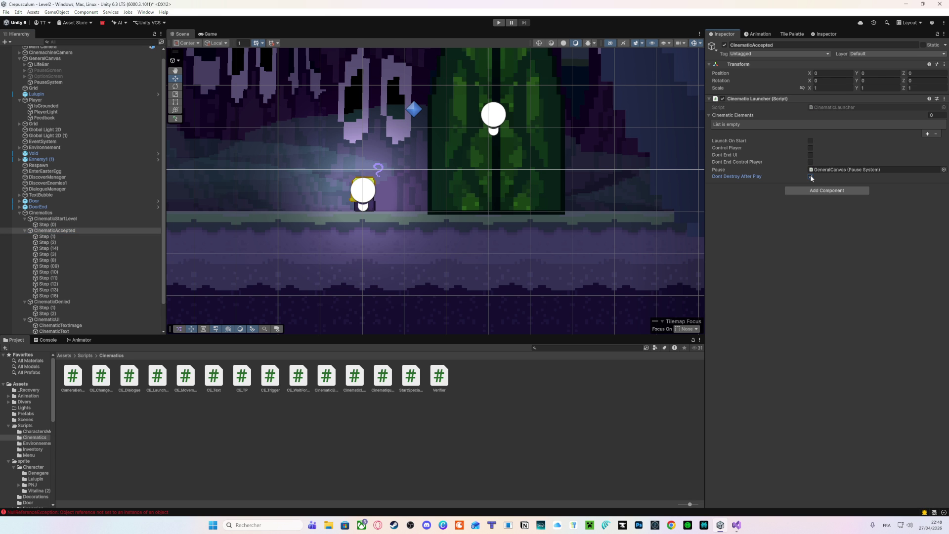
pyautogui.click(810, 177)
pyautogui.click(498, 22)
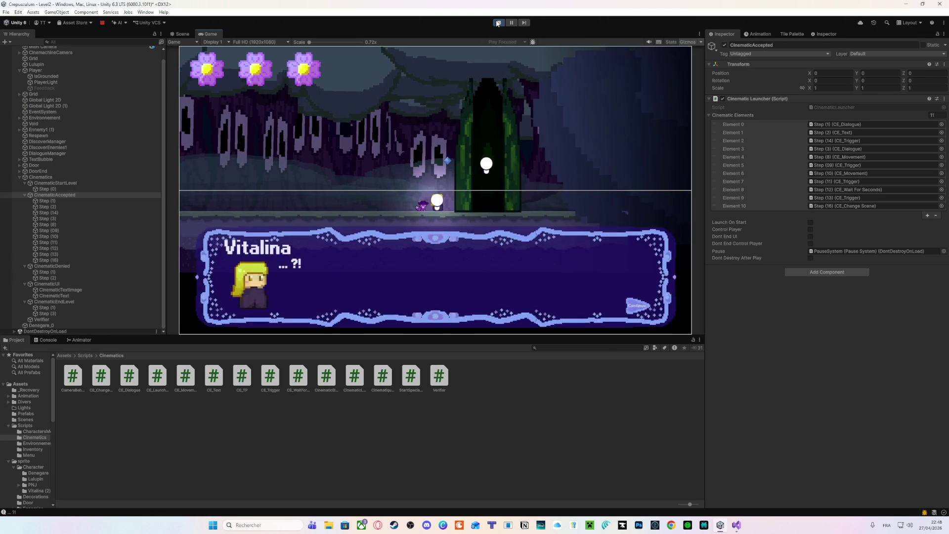
# Step: Advance the door cinematic dialogue, choosing Reprendre each time the pause menu appears
pyautogui.press('Escape')
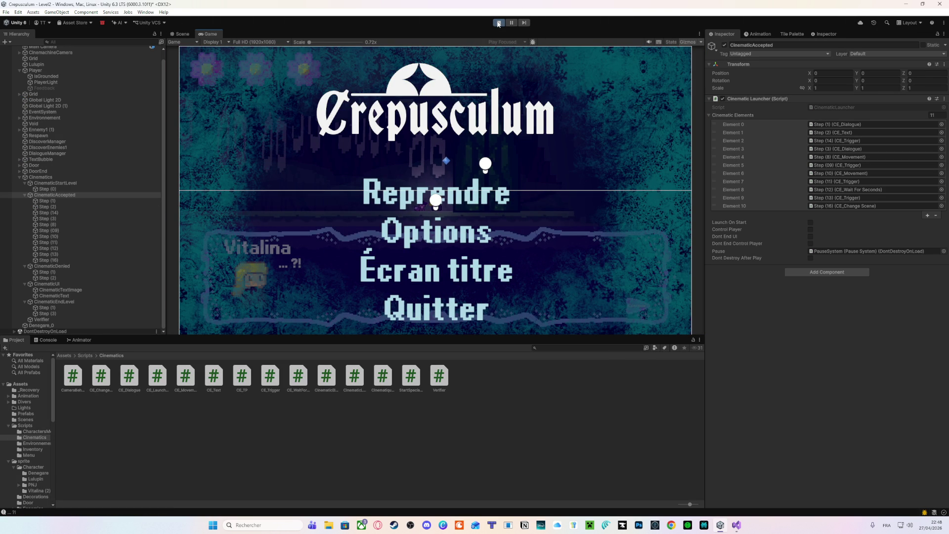
pyautogui.click(402, 198)
pyautogui.press('Escape')
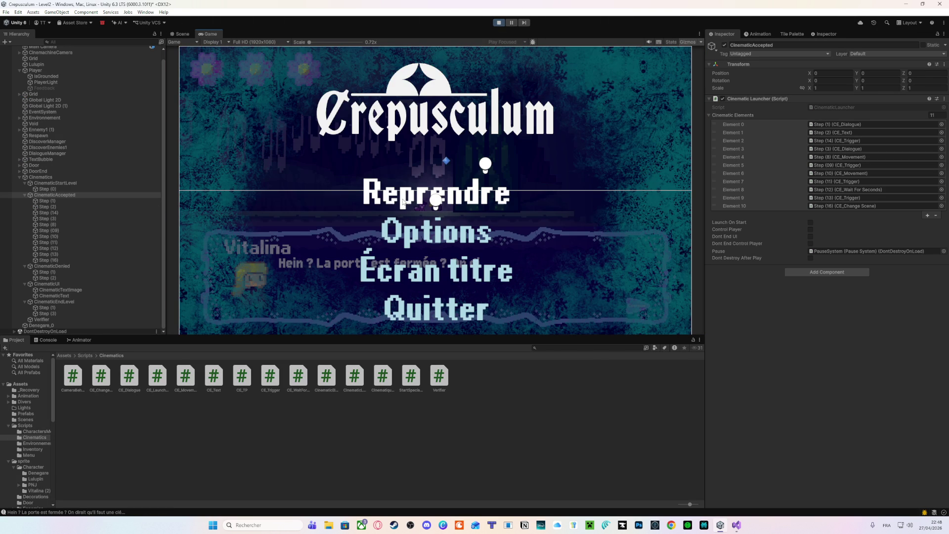
pyautogui.click(407, 195)
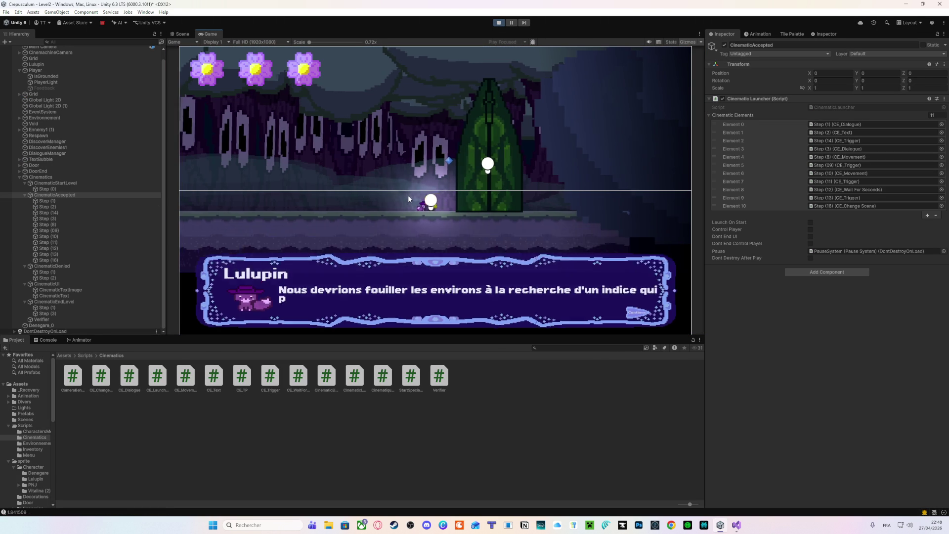
pyautogui.press('Escape')
pyautogui.click(408, 198)
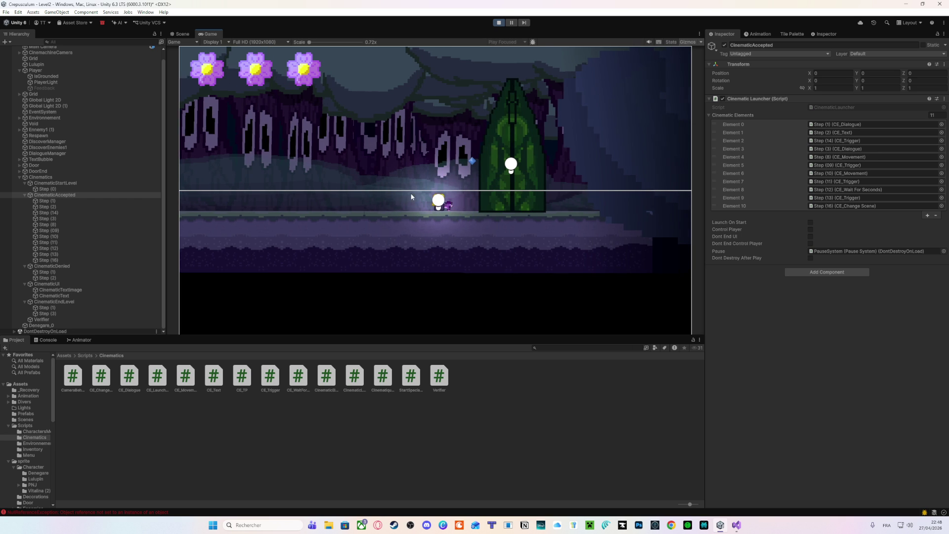
pyautogui.scroll(1, 5, 179)
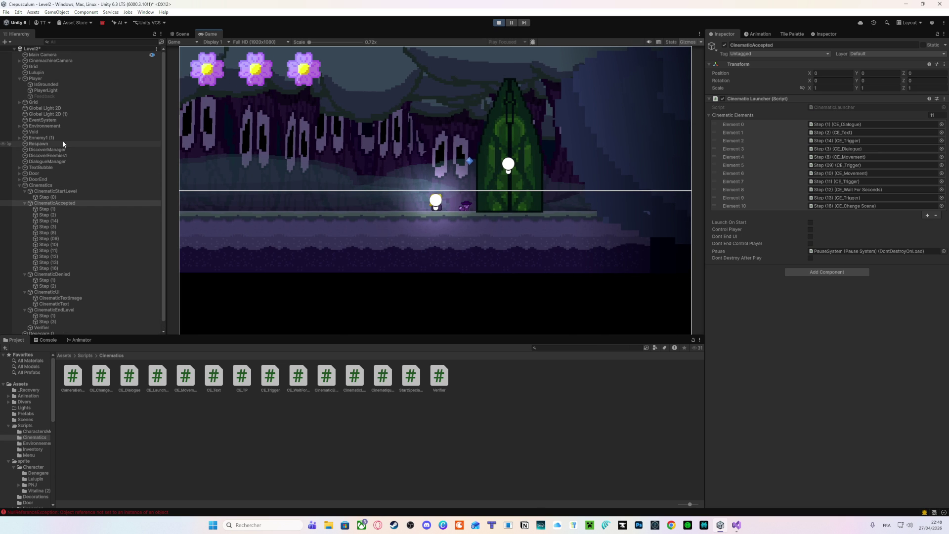
# Step: Add an Inventory slot to the Player and drag the Den Key into Element 0
pyautogui.click(73, 78)
pyautogui.scroll(-5, 779, 316)
pyautogui.scroll(-20, 771, 335)
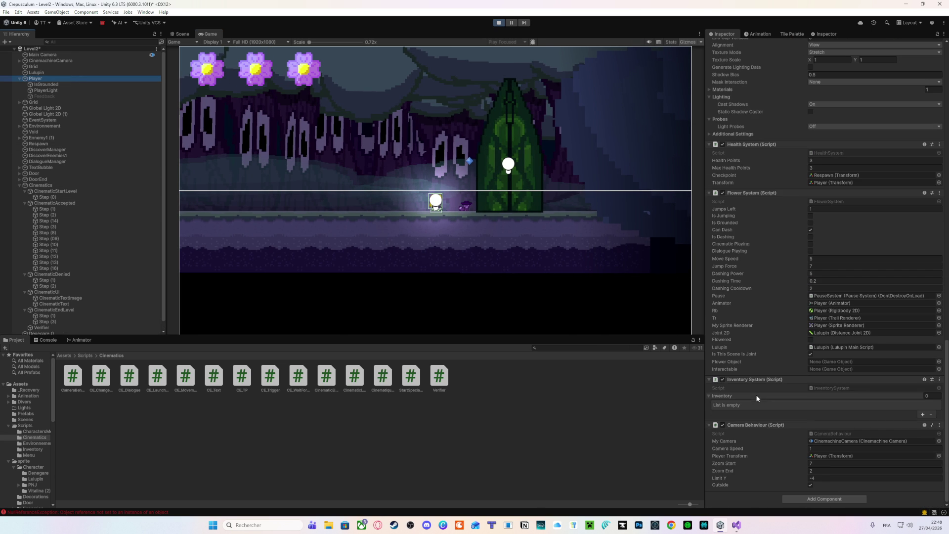
pyautogui.click(922, 414)
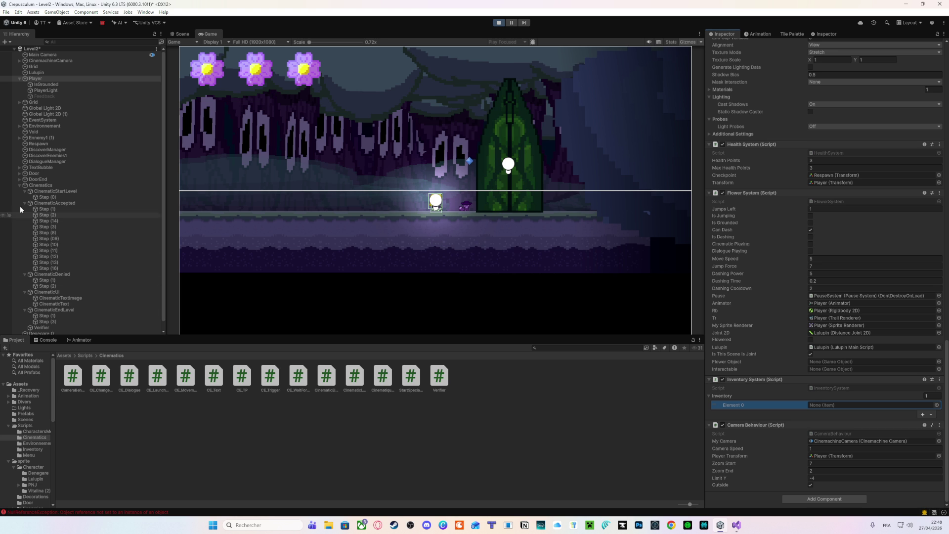
pyautogui.scroll(-1, 76, 232)
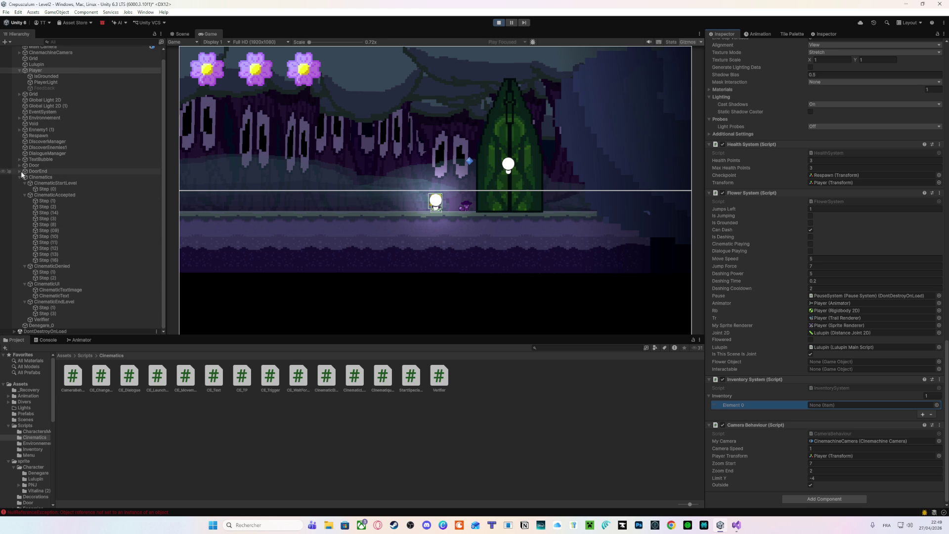
pyautogui.click(19, 117)
pyautogui.scroll(-8, 80, 261)
pyautogui.moveTo(47, 283)
pyautogui.mouseDown()
pyautogui.moveTo(357, 296)
pyautogui.moveTo(854, 409)
pyautogui.mouseUp()
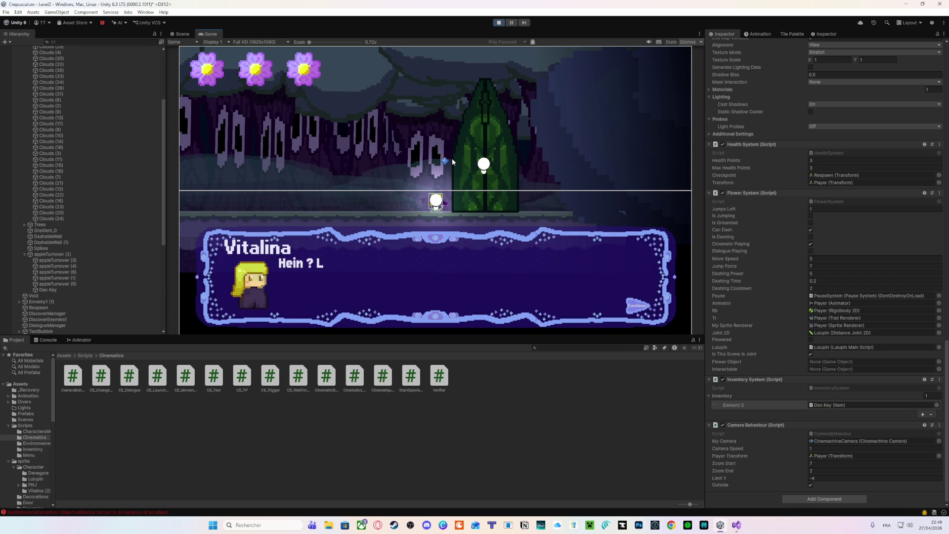
# Step: Advance the cinematic past the door, resuming with Reprendre whenever the pause menu opens
pyautogui.press('space')
pyautogui.press('space')
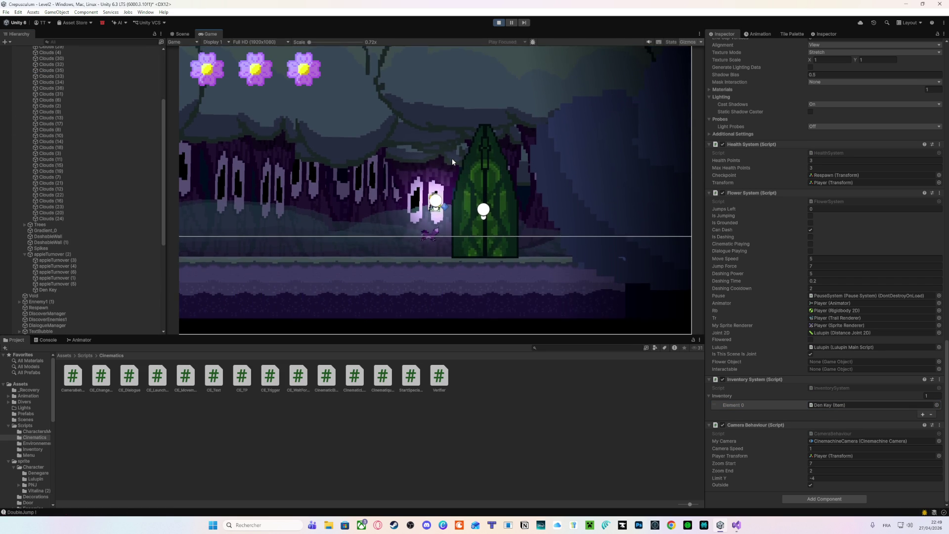
pyautogui.press('Escape')
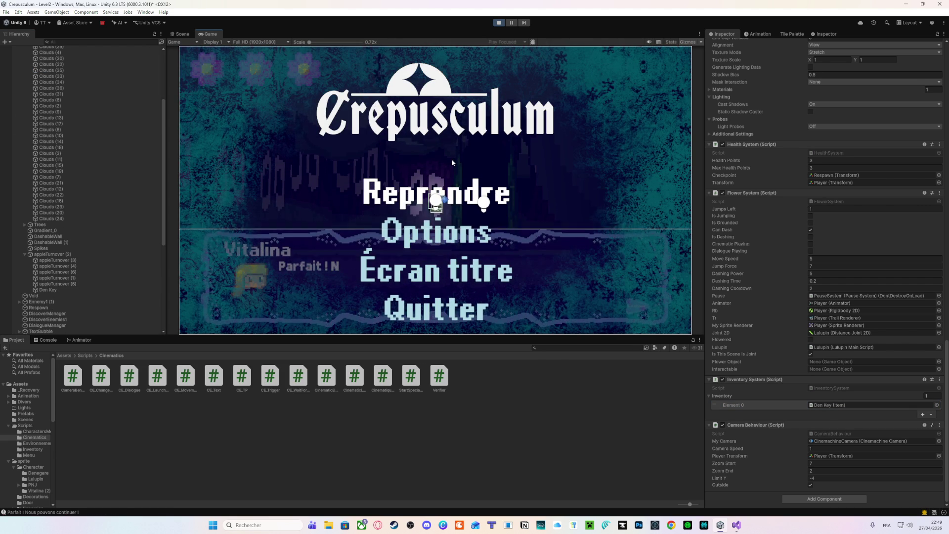
pyautogui.click(450, 191)
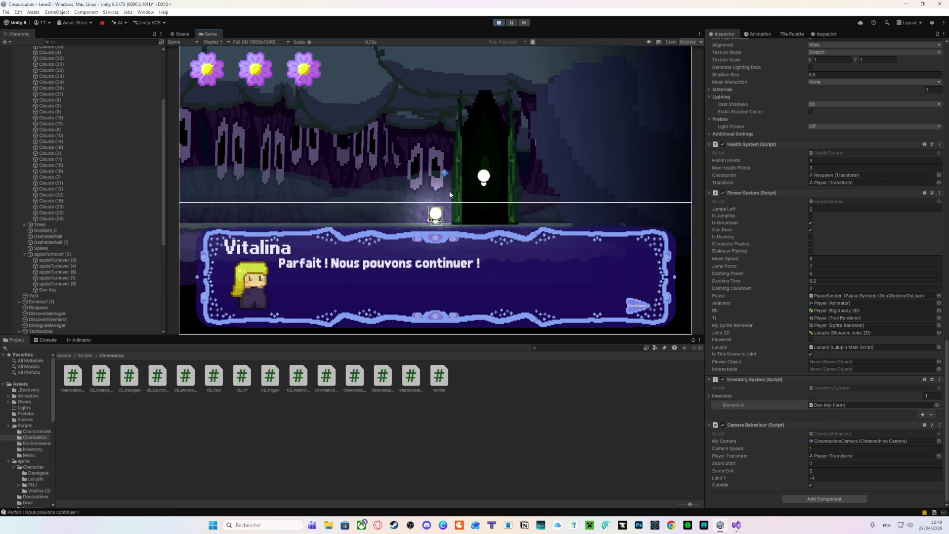
pyautogui.press('space')
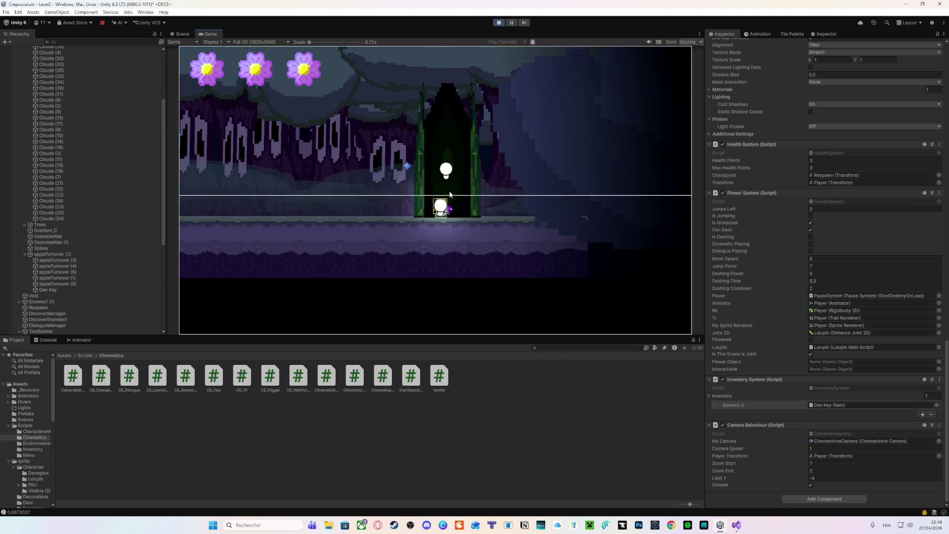
pyautogui.press('Escape')
pyautogui.click(449, 193)
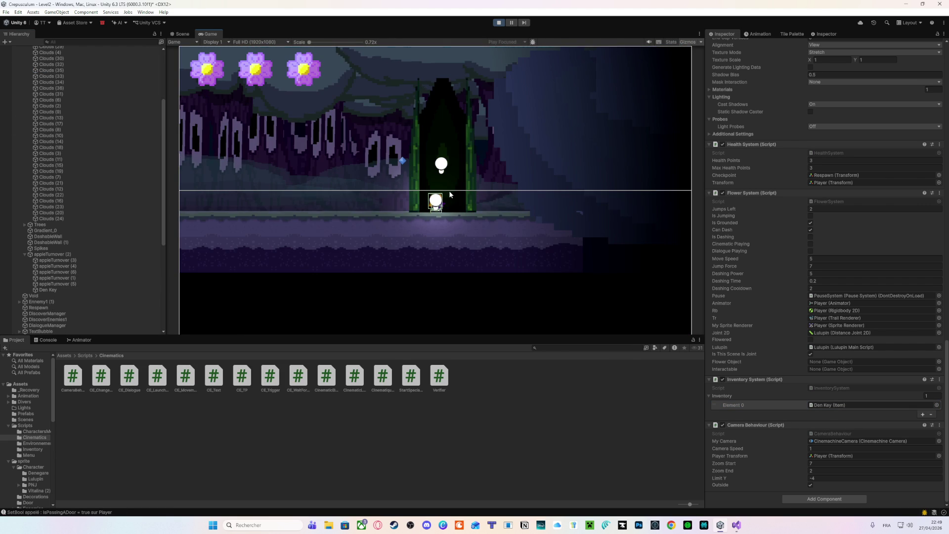
pyautogui.press('Escape')
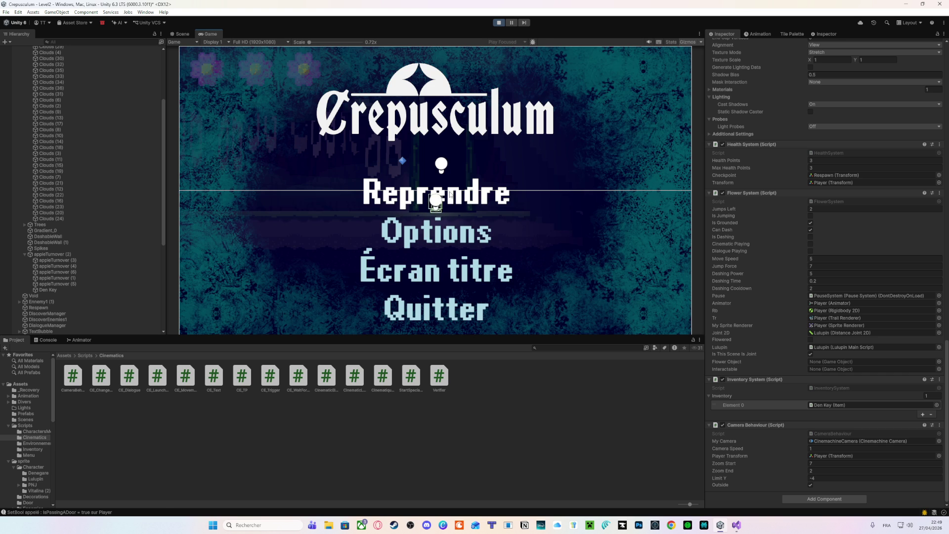
pyautogui.click(450, 193)
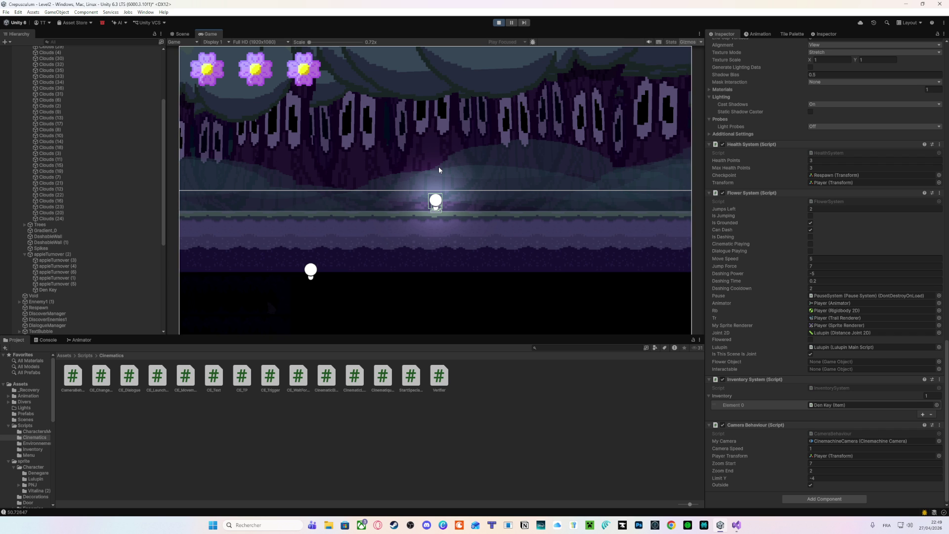
# Step: Run left and right, double jump and dash to confirm player control, then stop the playtest
pyautogui.press('d')
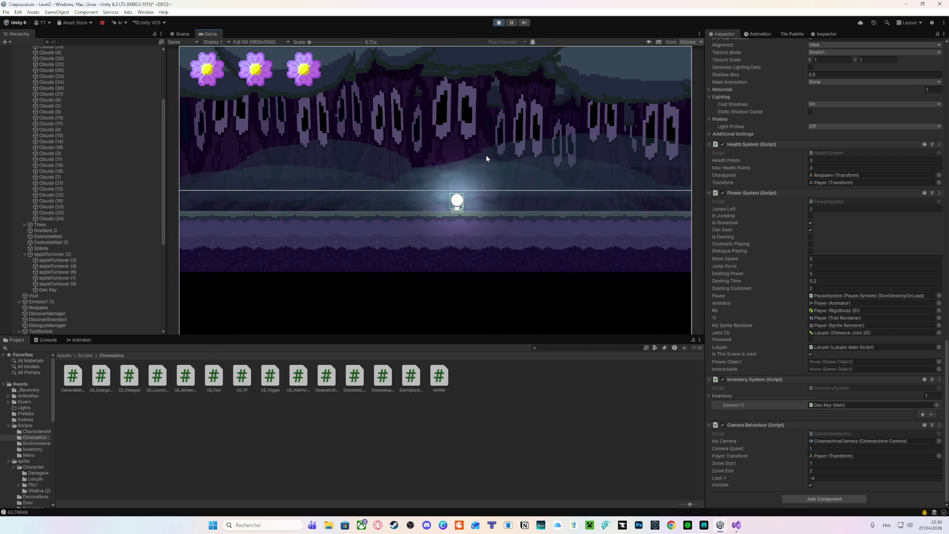
pyautogui.press('space')
pyautogui.press('space')
pyautogui.press('a')
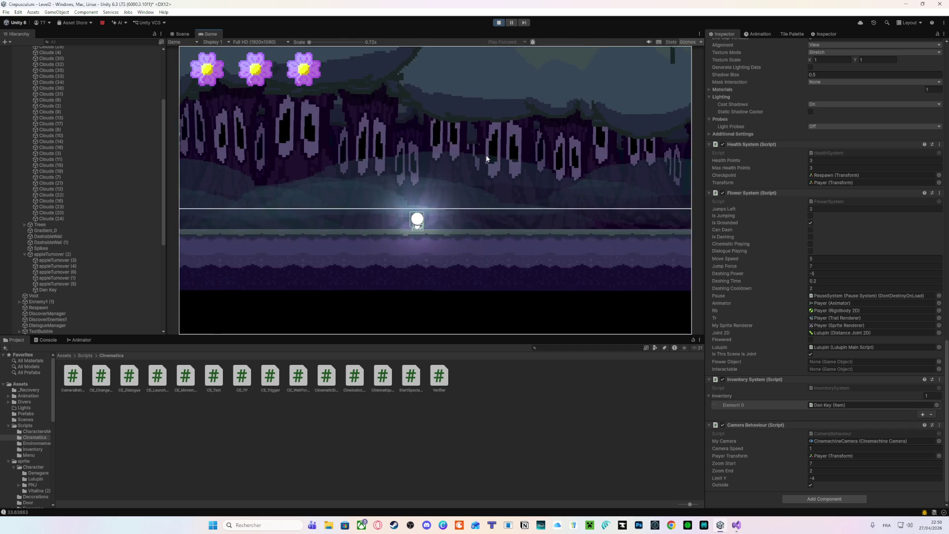
pyautogui.press('d')
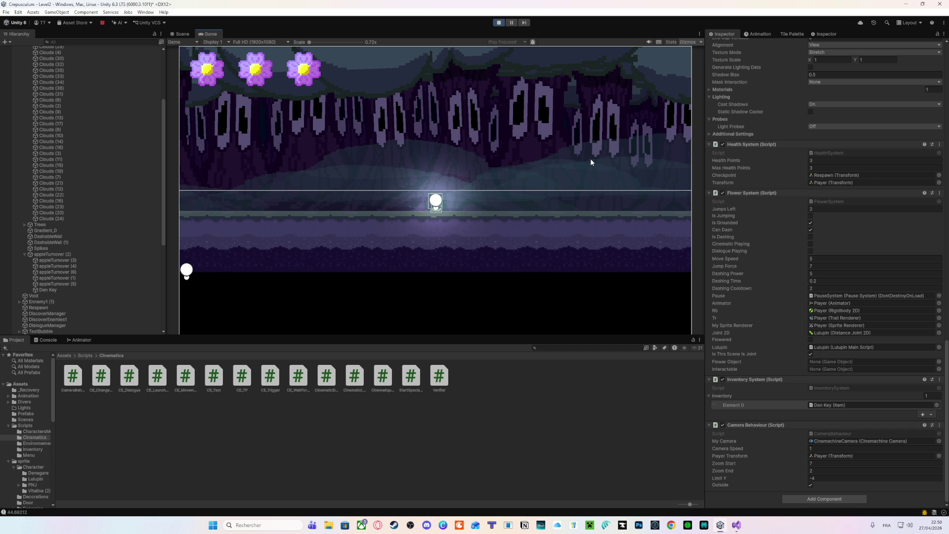
pyautogui.press('space')
pyautogui.press('space')
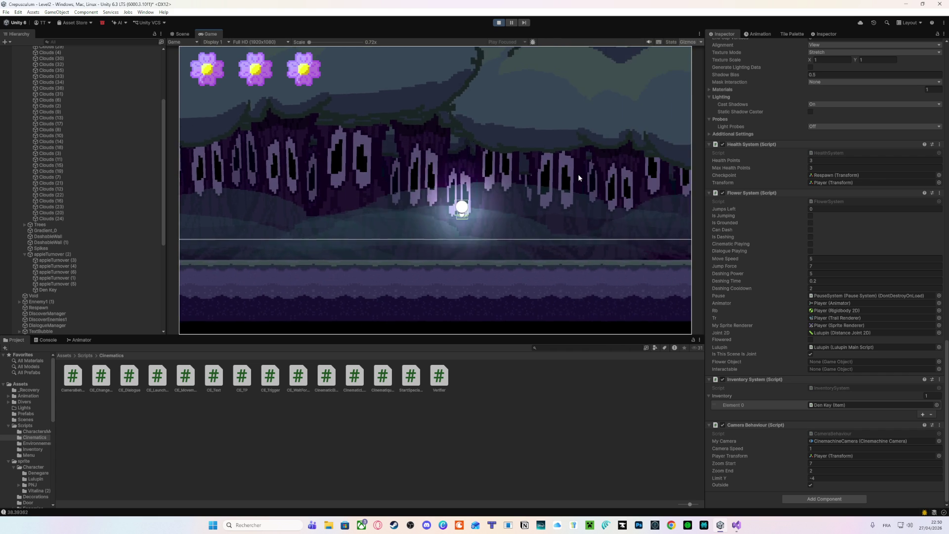
pyautogui.press('shift')
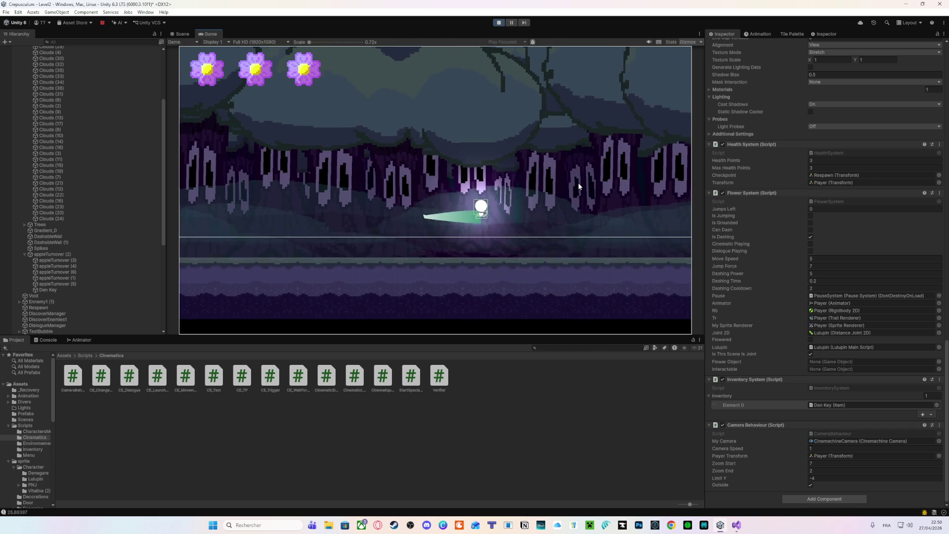
pyautogui.press('d')
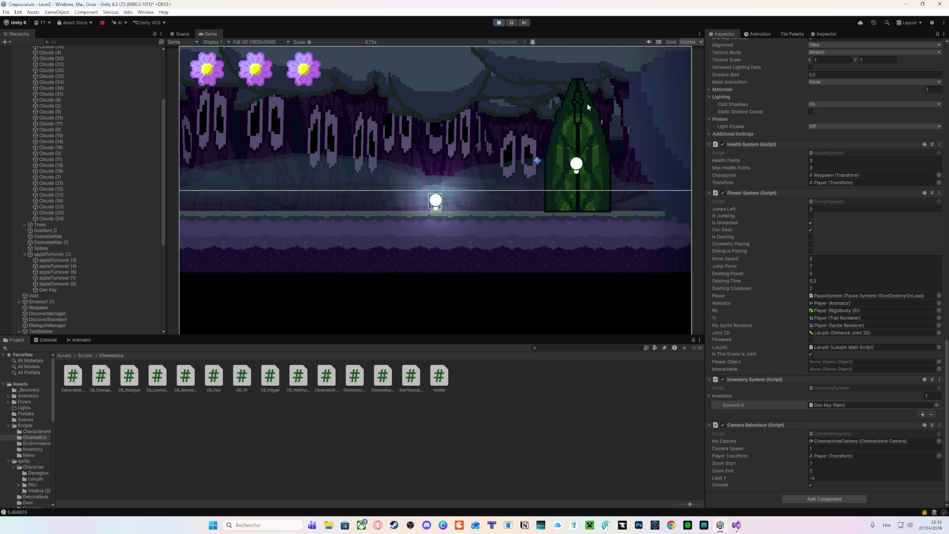
pyautogui.click(499, 23)
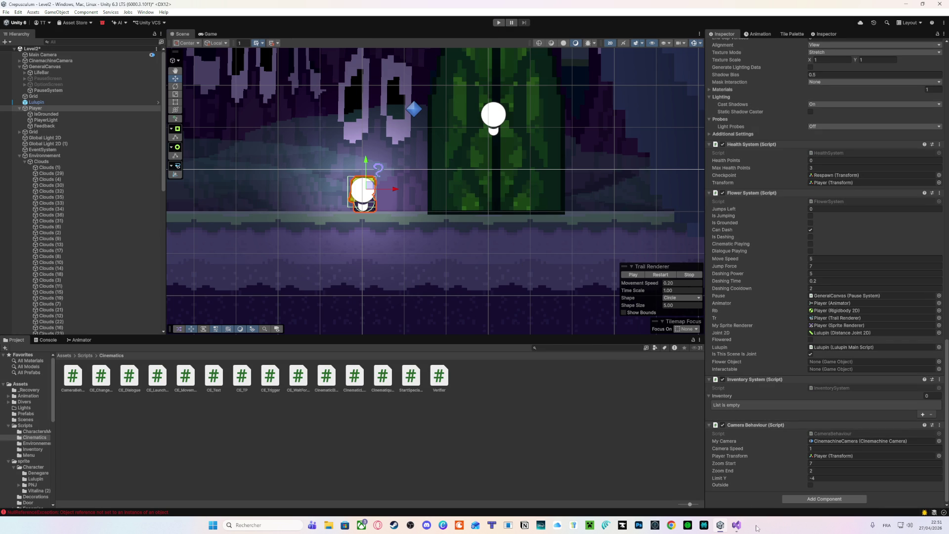
pyautogui.click(736, 525)
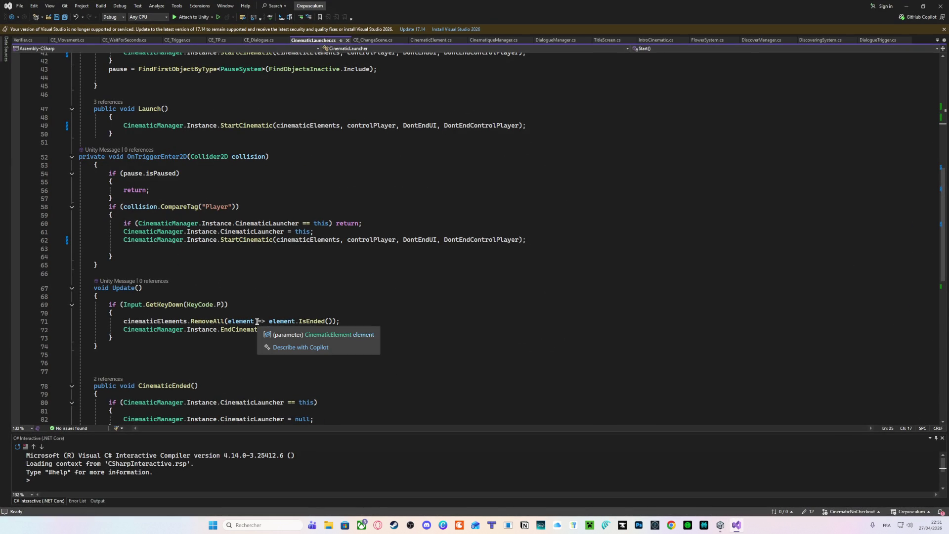
# Step: Trace the DontEndControlPlayer field and its use in the Launch() call in CinematicLauncher.cs
pyautogui.scroll(12, 319, 268)
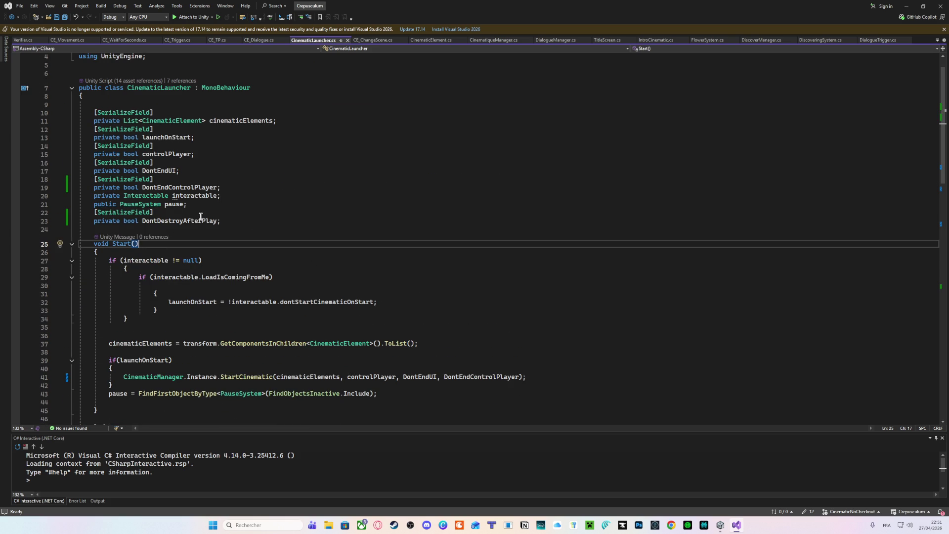
pyautogui.click(208, 187)
pyautogui.scroll(-10, 367, 180)
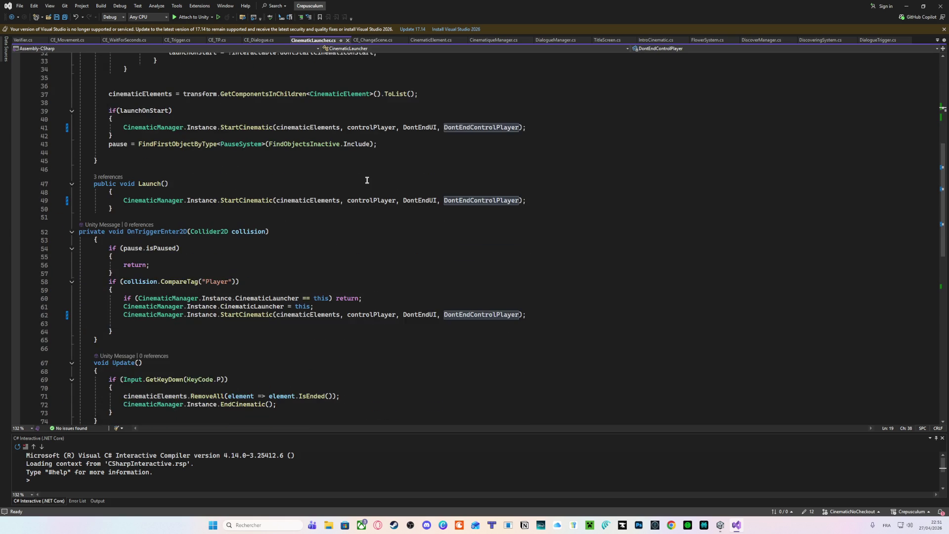
pyautogui.scroll(2, 366, 180)
pyautogui.doubleClick(478, 178)
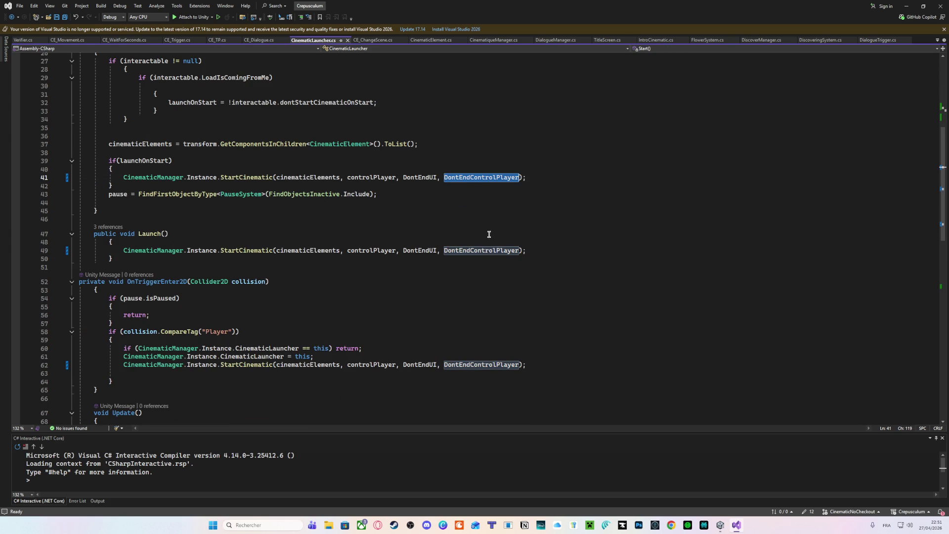
pyautogui.doubleClick(484, 251)
pyautogui.scroll(9, 415, 237)
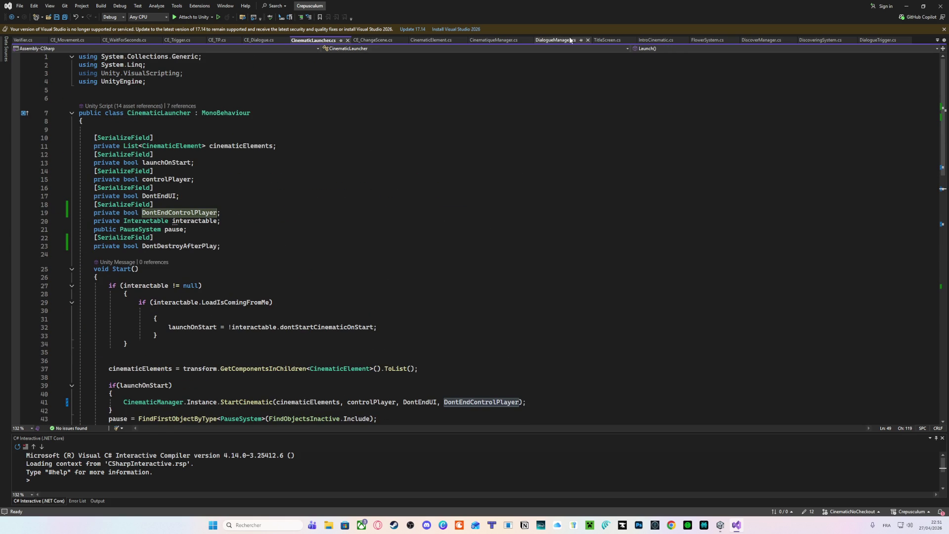
# Step: View CinematicElement.cs, then switch to CinematiqueManager.cs
pyautogui.click(430, 40)
pyautogui.scroll(2, 440, 123)
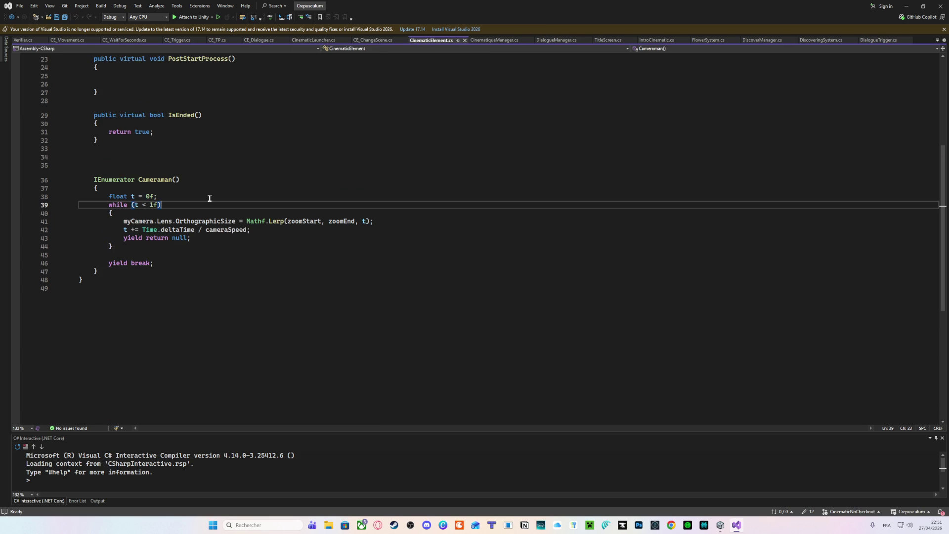
pyautogui.scroll(7, 209, 195)
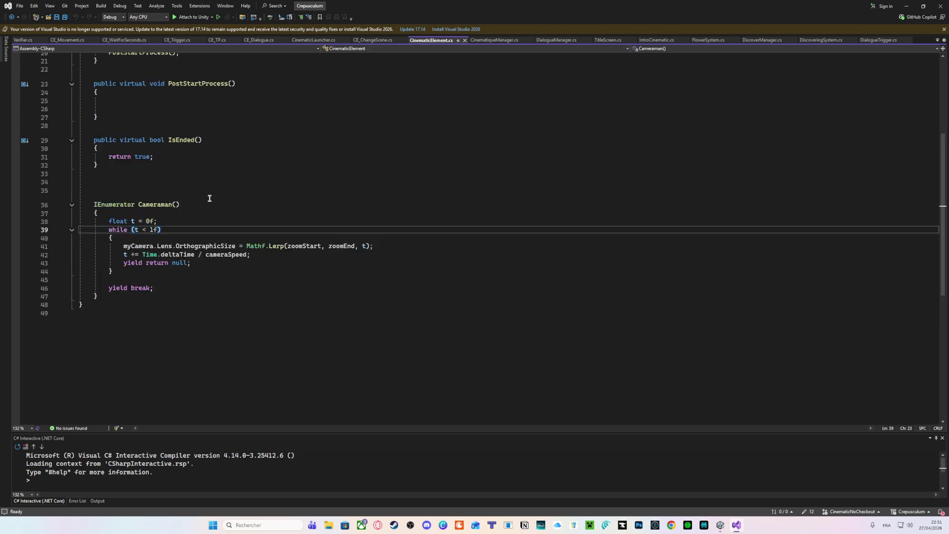
pyautogui.click(504, 43)
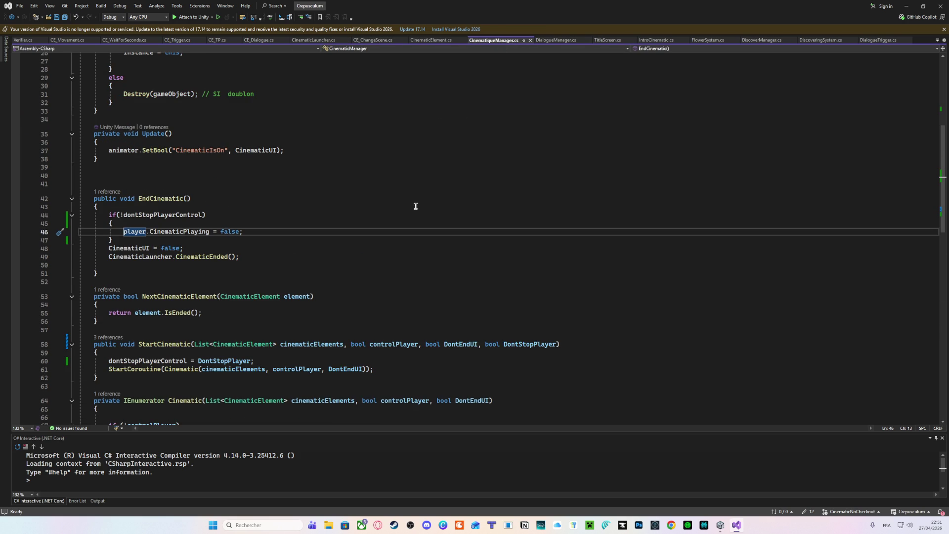
pyautogui.scroll(1, 270, 235)
pyautogui.scroll(1, 270, 235)
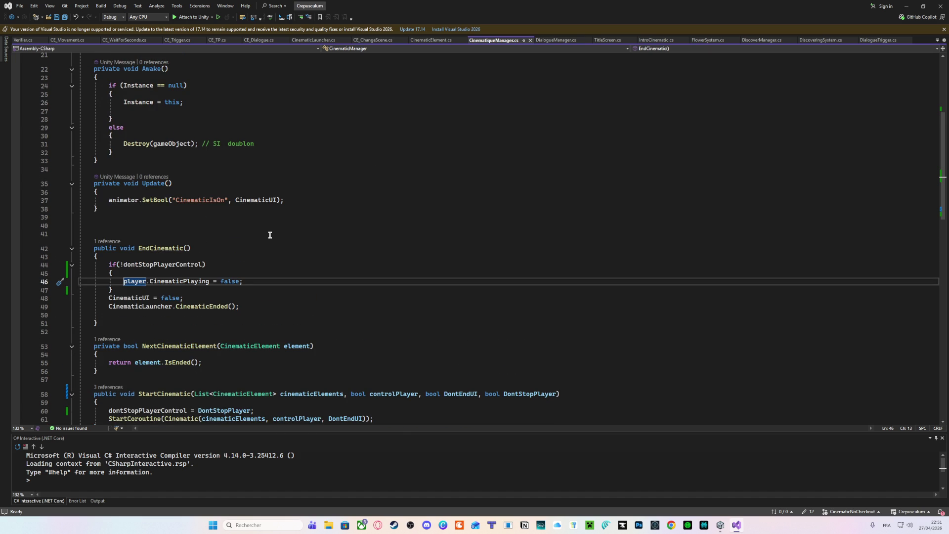
pyautogui.scroll(-3, 607, 332)
pyautogui.click(519, 319)
pyautogui.doubleClick(519, 319)
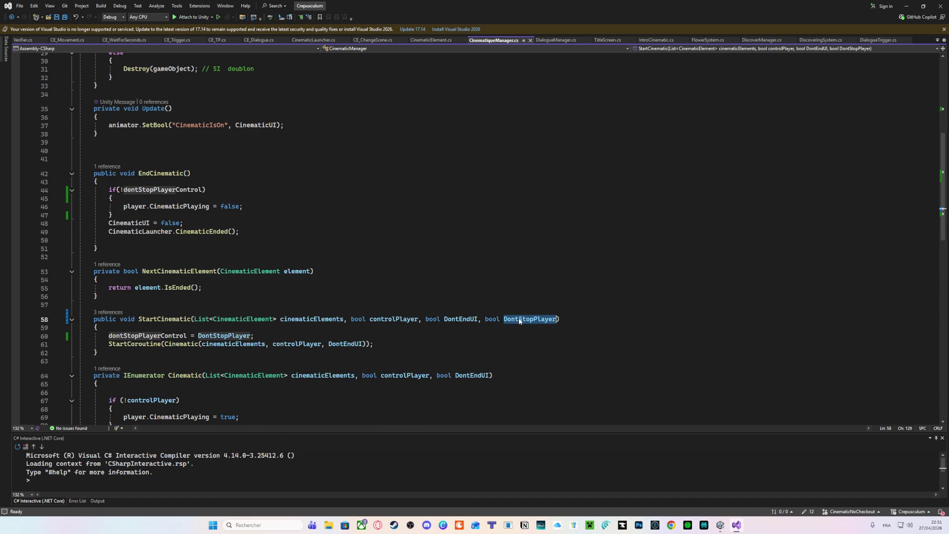
pyautogui.click(172, 338)
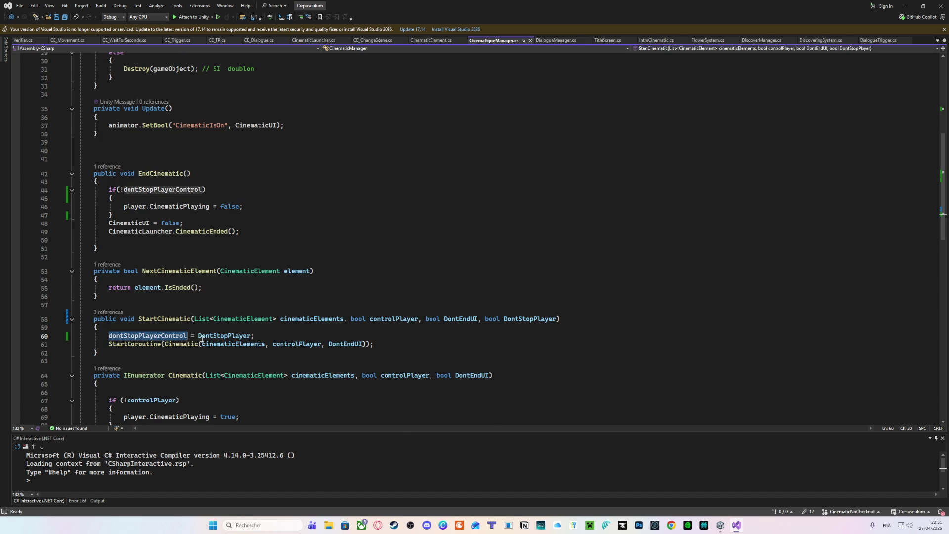
pyautogui.doubleClick(172, 338)
pyautogui.doubleClick(142, 192)
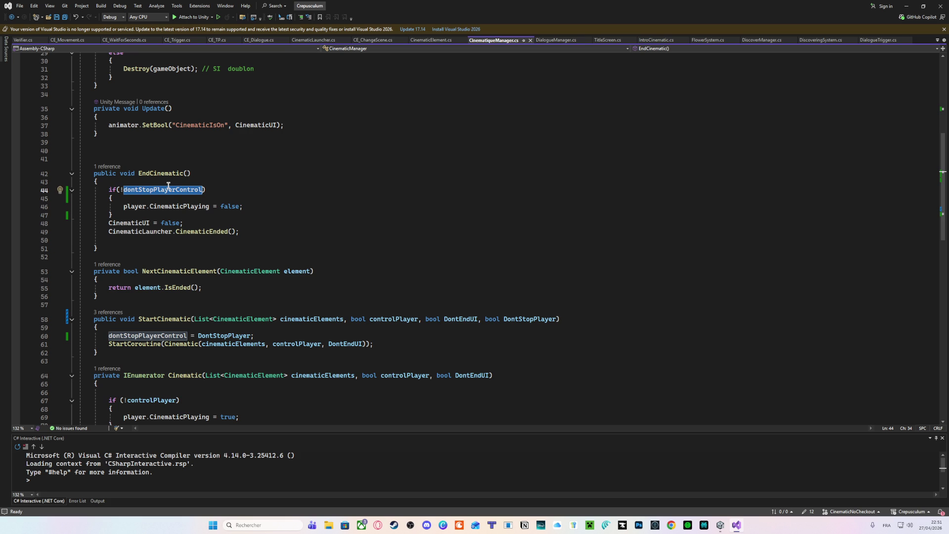
pyautogui.moveTo(120, 206); pyautogui.dragTo(242, 206)
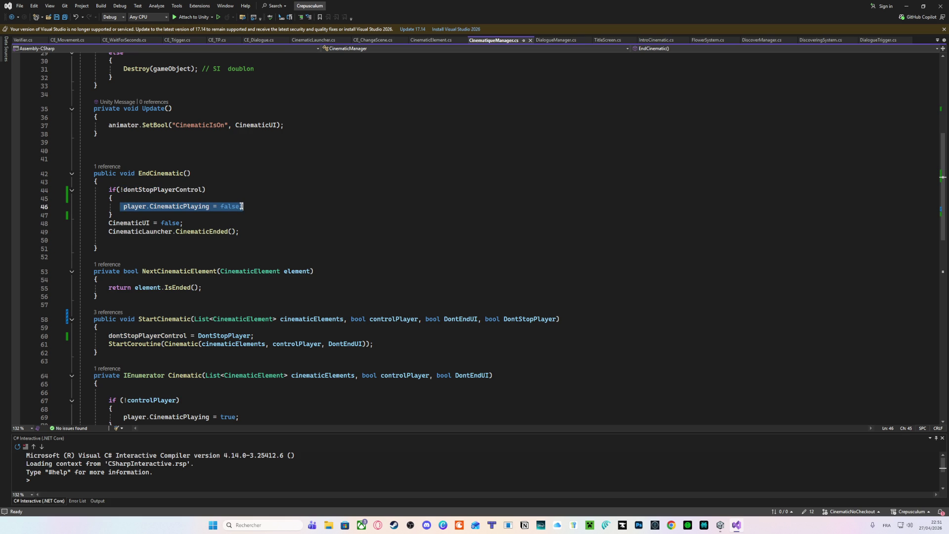
pyautogui.click(130, 206)
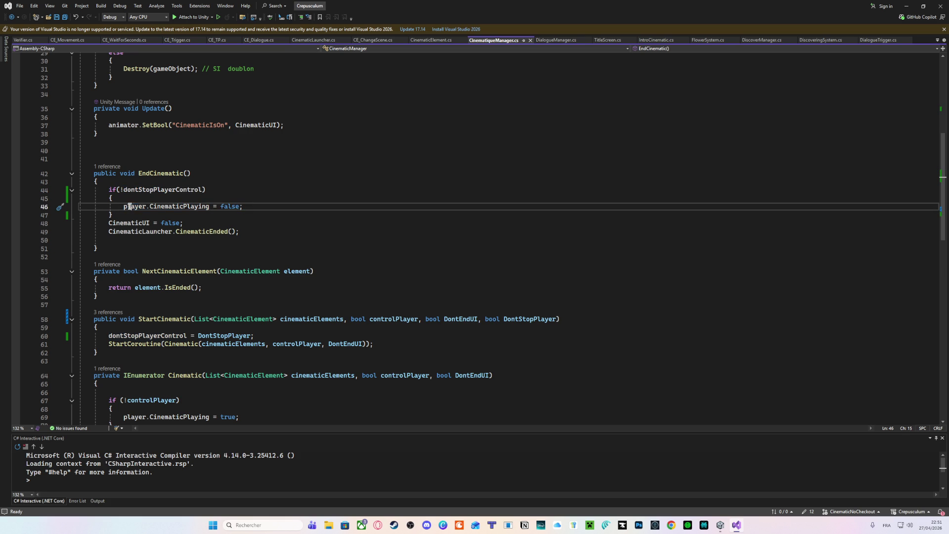
pyautogui.moveTo(248, 207)
pyautogui.mouseDown()
pyautogui.moveTo(147, 223)
pyautogui.moveTo(112, 215)
pyautogui.moveTo(124, 207)
pyautogui.mouseUp()
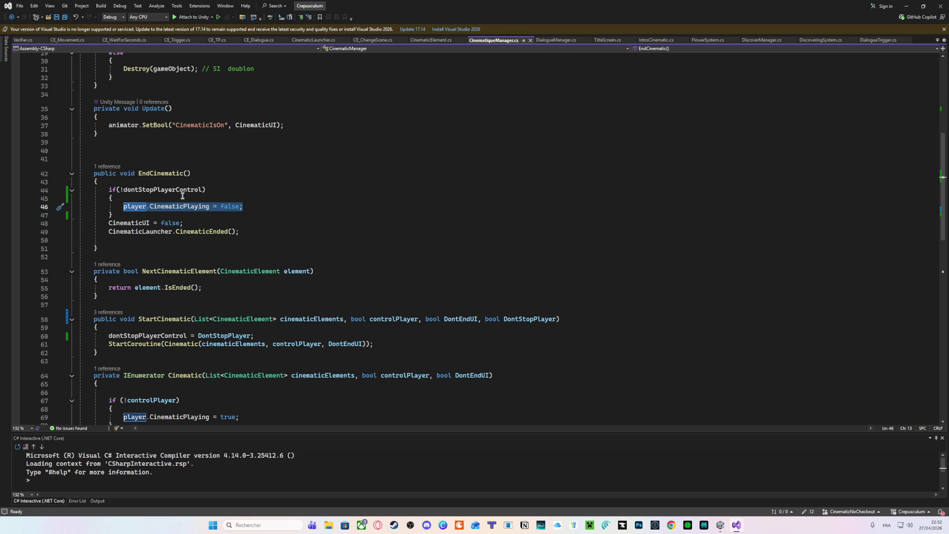
pyautogui.moveTo(184, 208)
pyautogui.scroll(-12, 316, 257)
pyautogui.scroll(10, 264, 274)
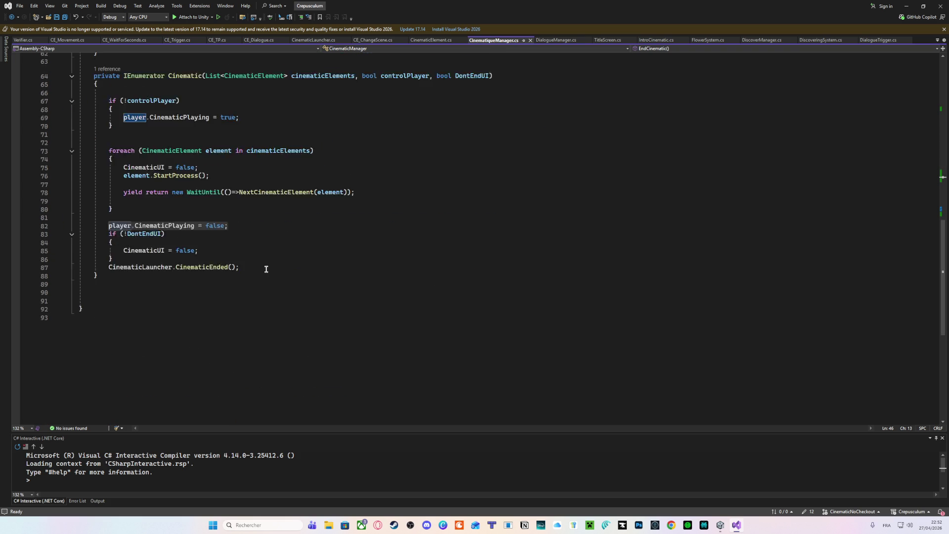
pyautogui.scroll(11, 264, 277)
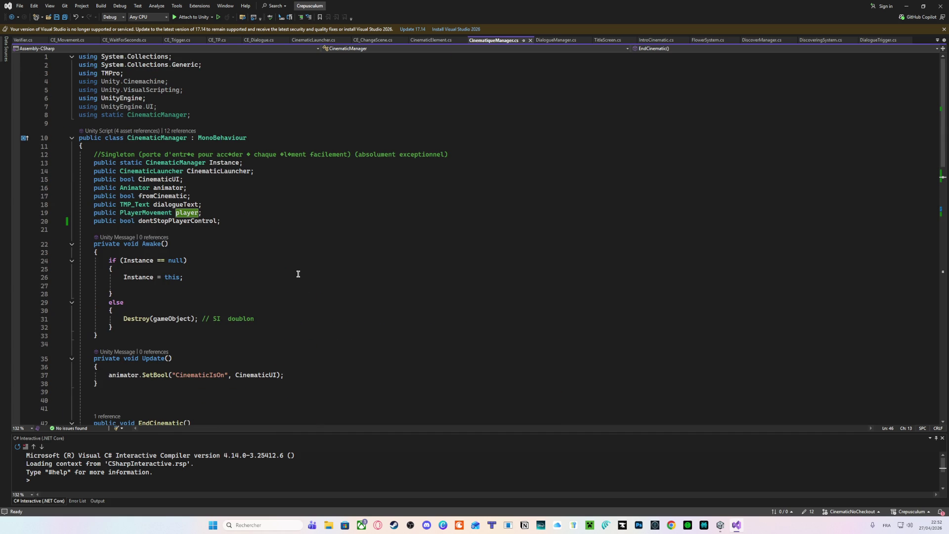
pyautogui.doubleClick(171, 221)
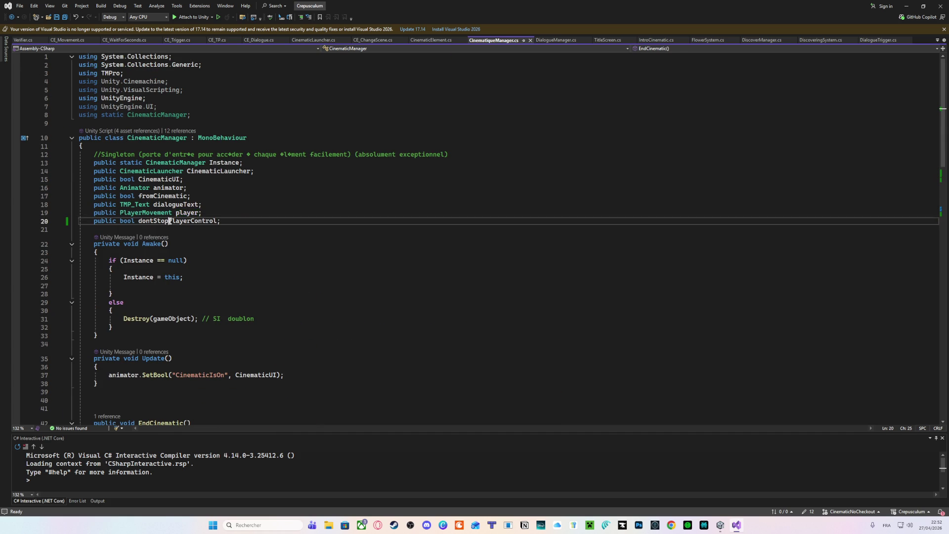
pyautogui.scroll(-17, 294, 252)
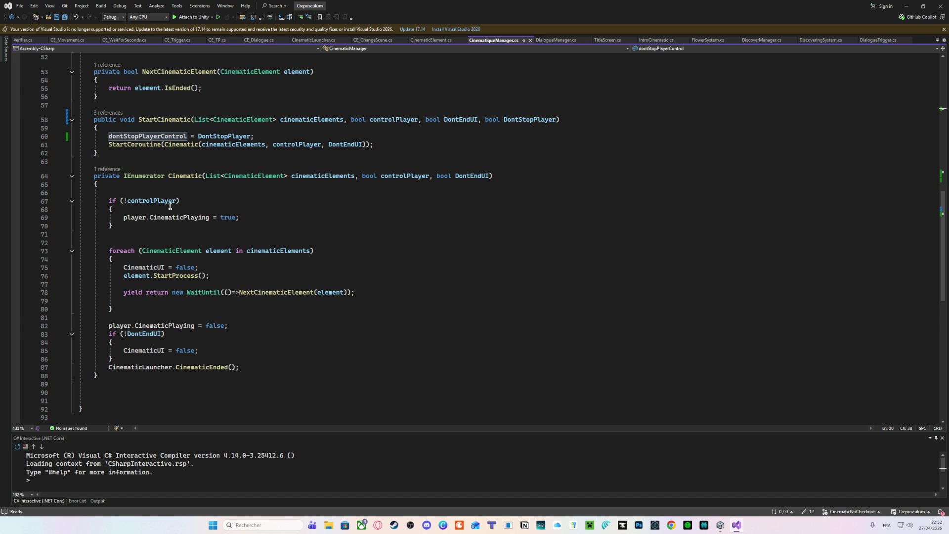
pyautogui.scroll(6, 257, 234)
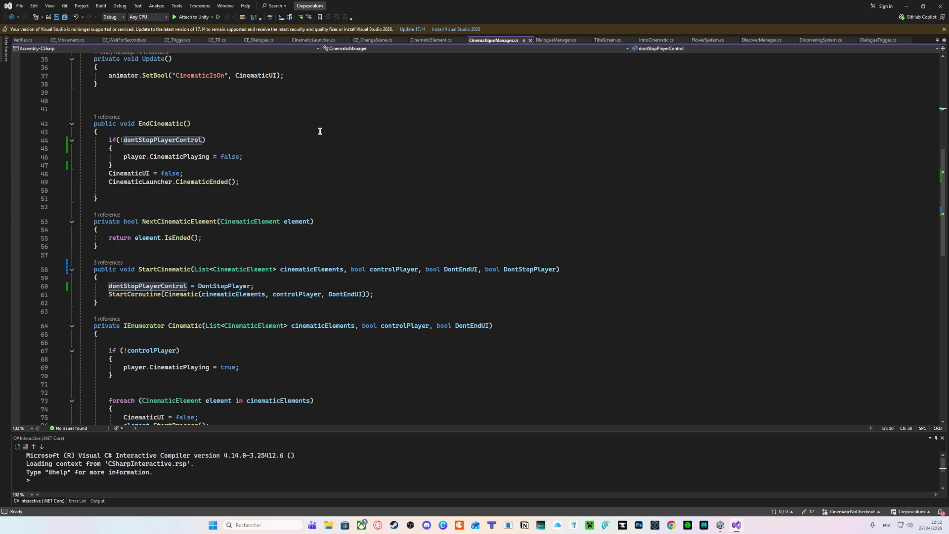
pyautogui.scroll(4, 324, 136)
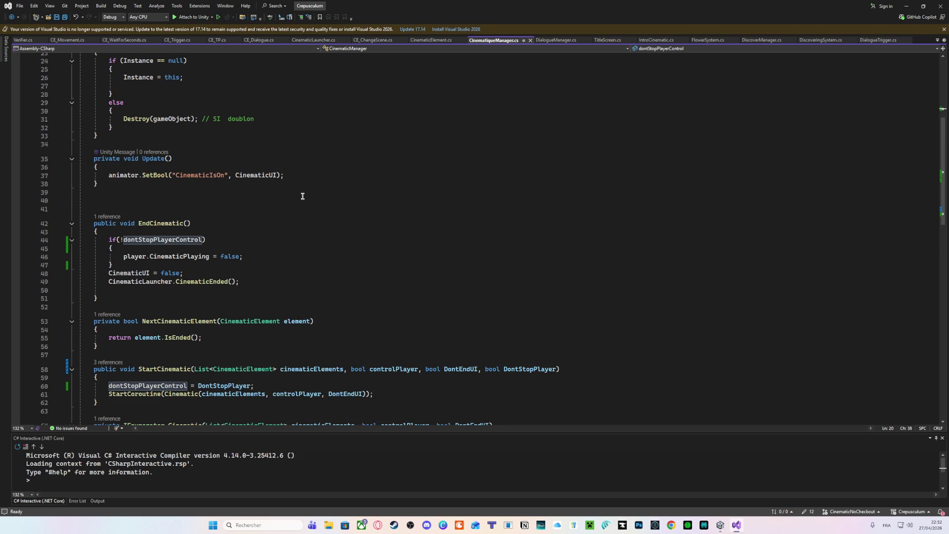
pyautogui.scroll(3, 247, 225)
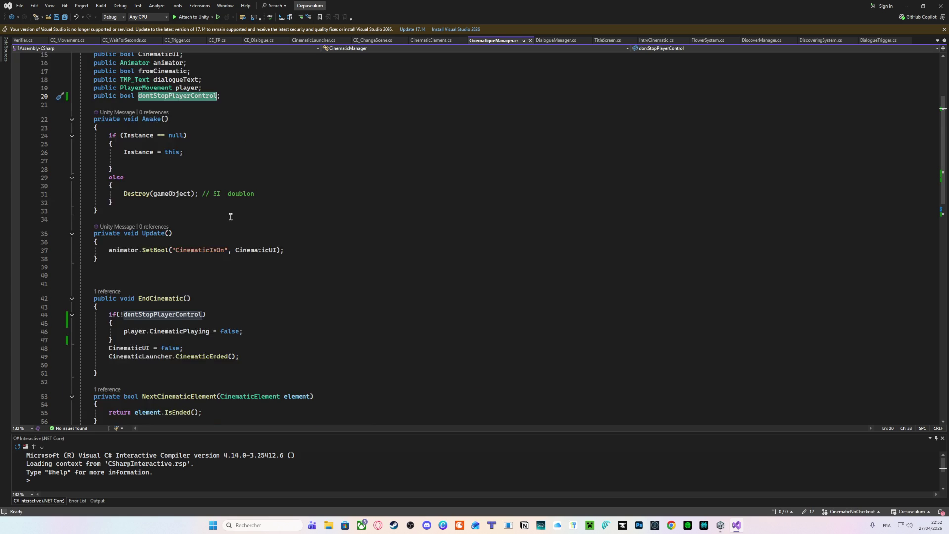
pyautogui.scroll(-4, 230, 217)
pyautogui.moveTo(115, 241); pyautogui.dragTo(109, 214)
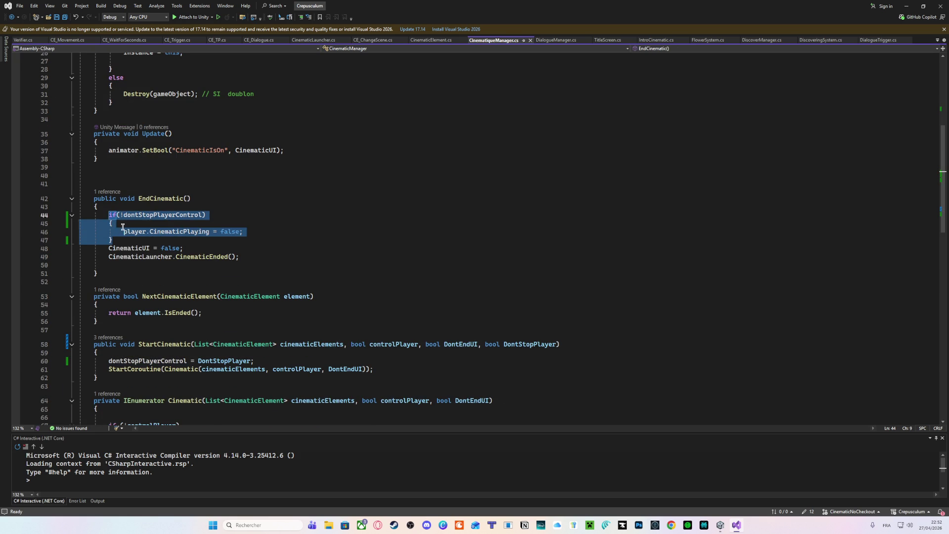
# Step: Add print("PlayerControl Restored") at the top of the if(!dontStopPlayerControl) block and save
pyautogui.click(125, 223)
pyautogui.press('Return')
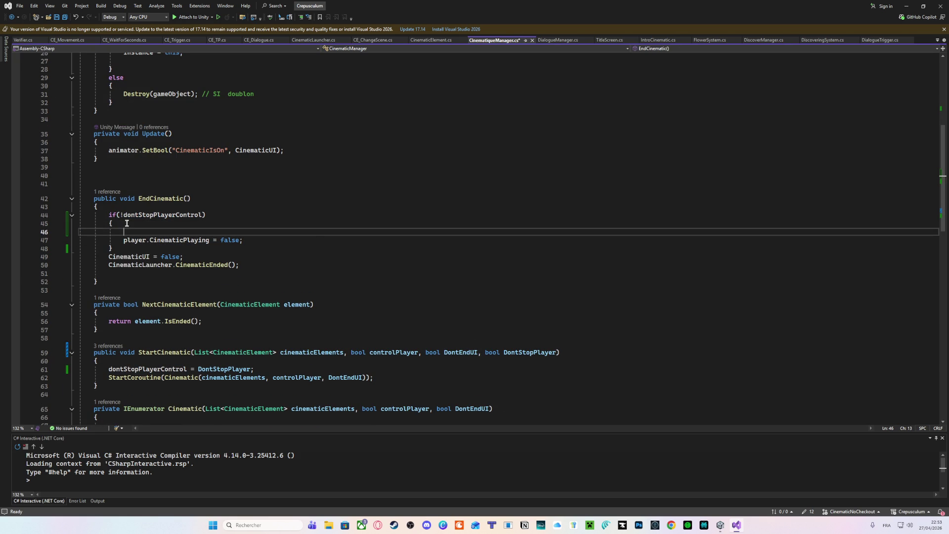
pyautogui.write('print(')
pyautogui.write('"PlayerCont')
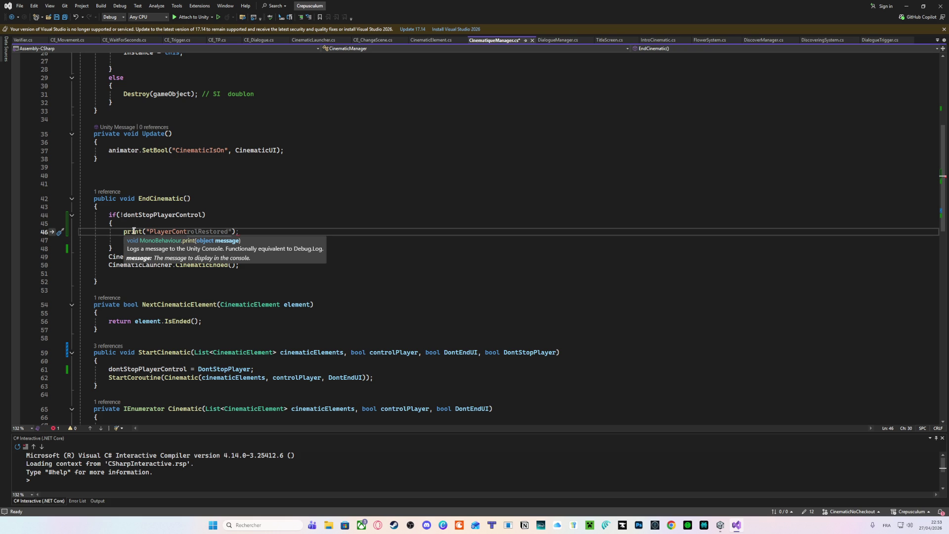
pyautogui.moveTo(219, 232); pyautogui.dragTo(127, 232)
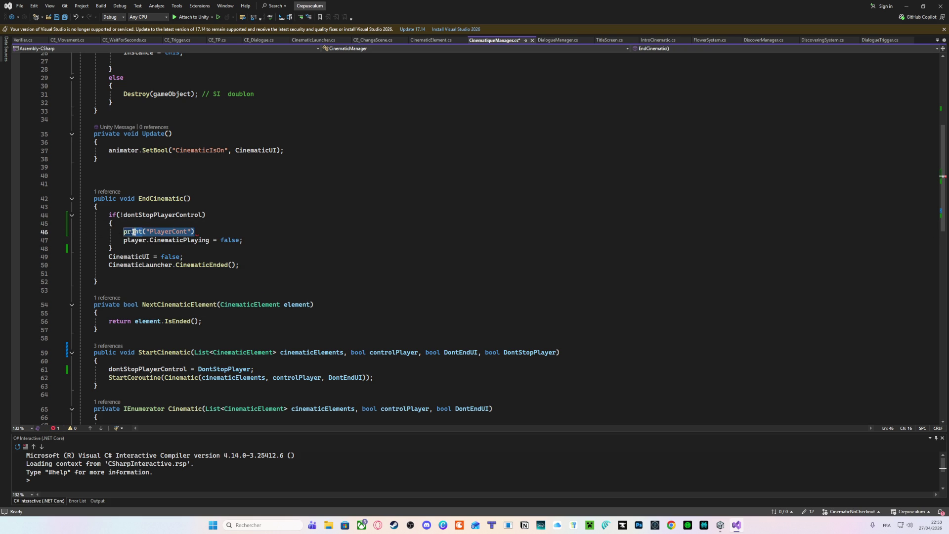
pyautogui.click(187, 231)
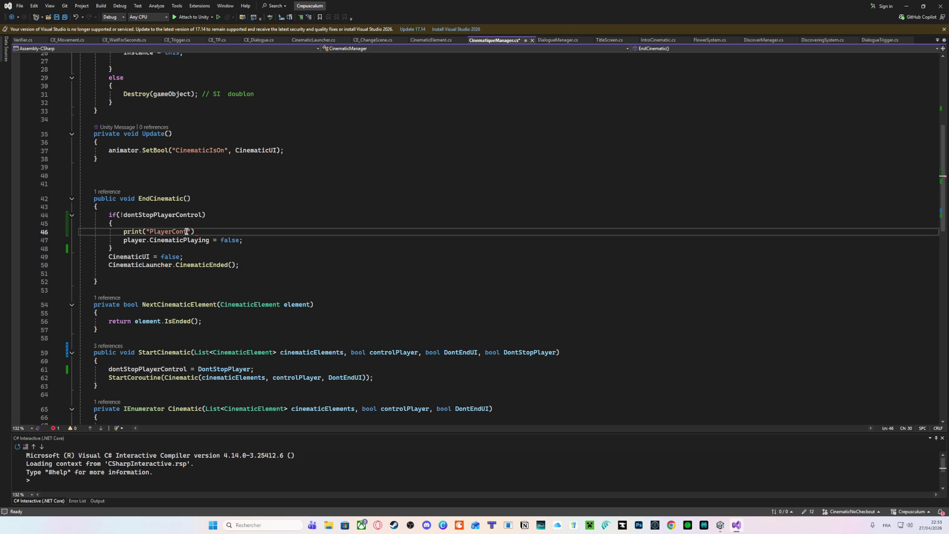
pyautogui.write('rol Restored")')
pyautogui.hotkey('ctrl', 's')
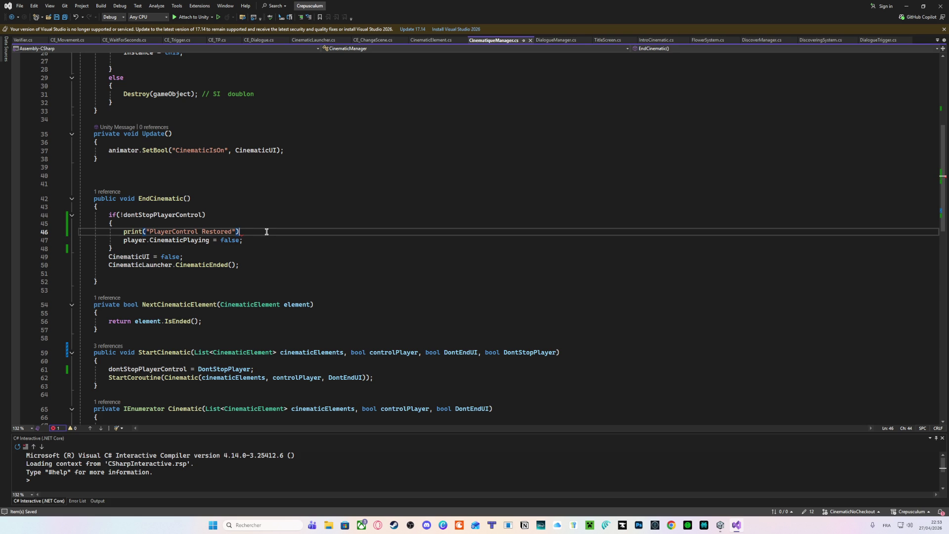
pyautogui.click(906, 6)
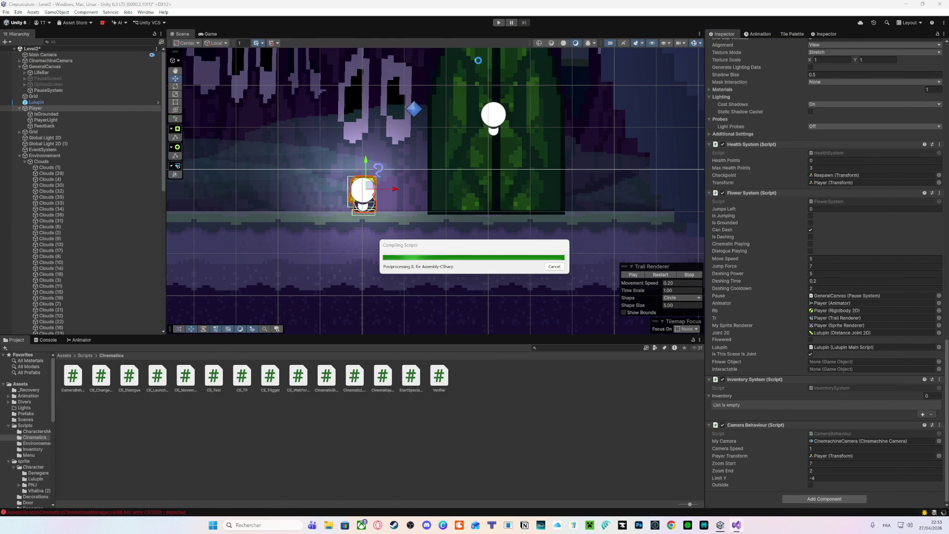
# Step: Enter Play mode with the recompiled scripts and show the Console's print messages
pyautogui.click(498, 22)
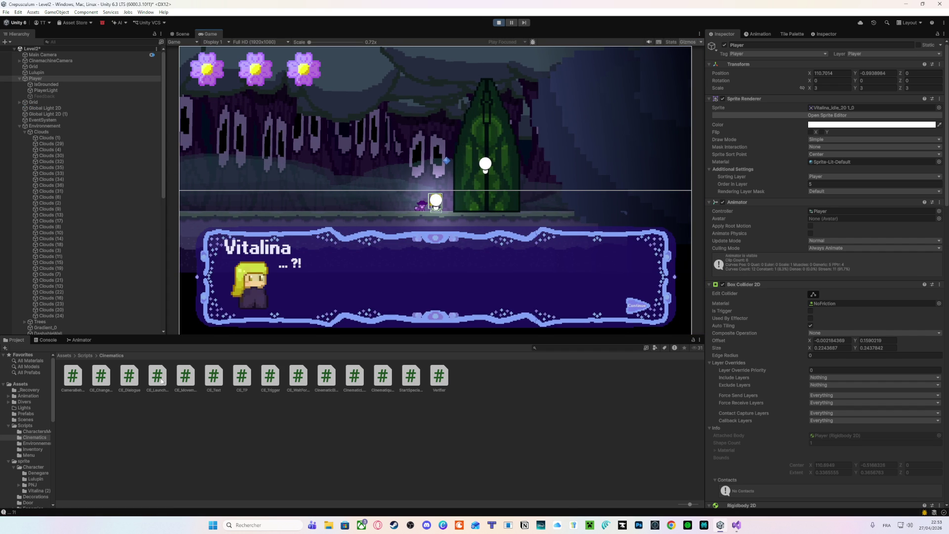
pyautogui.click(49, 340)
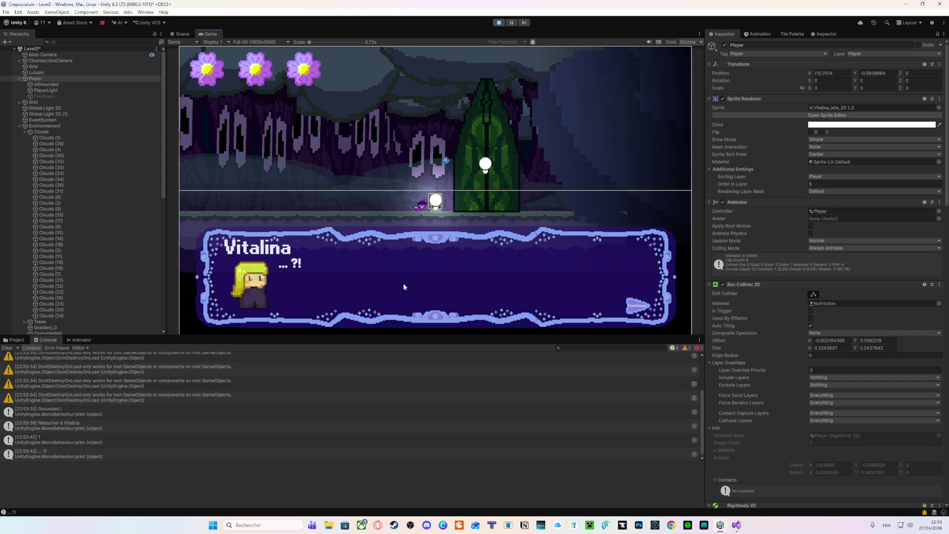